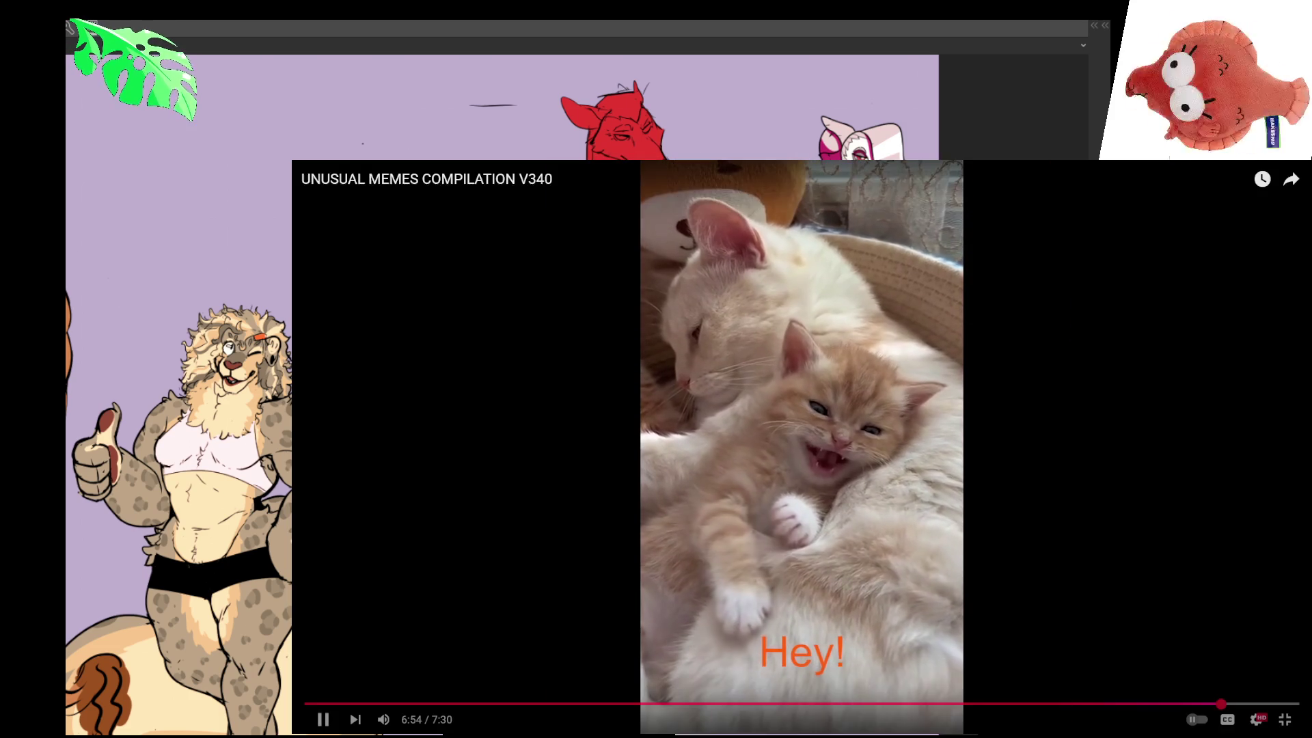
- Pause the meme video, switch to the 'a late summer DJ set' video and hide the browser
left_click(1160, 211)
left_click(1285, 720)
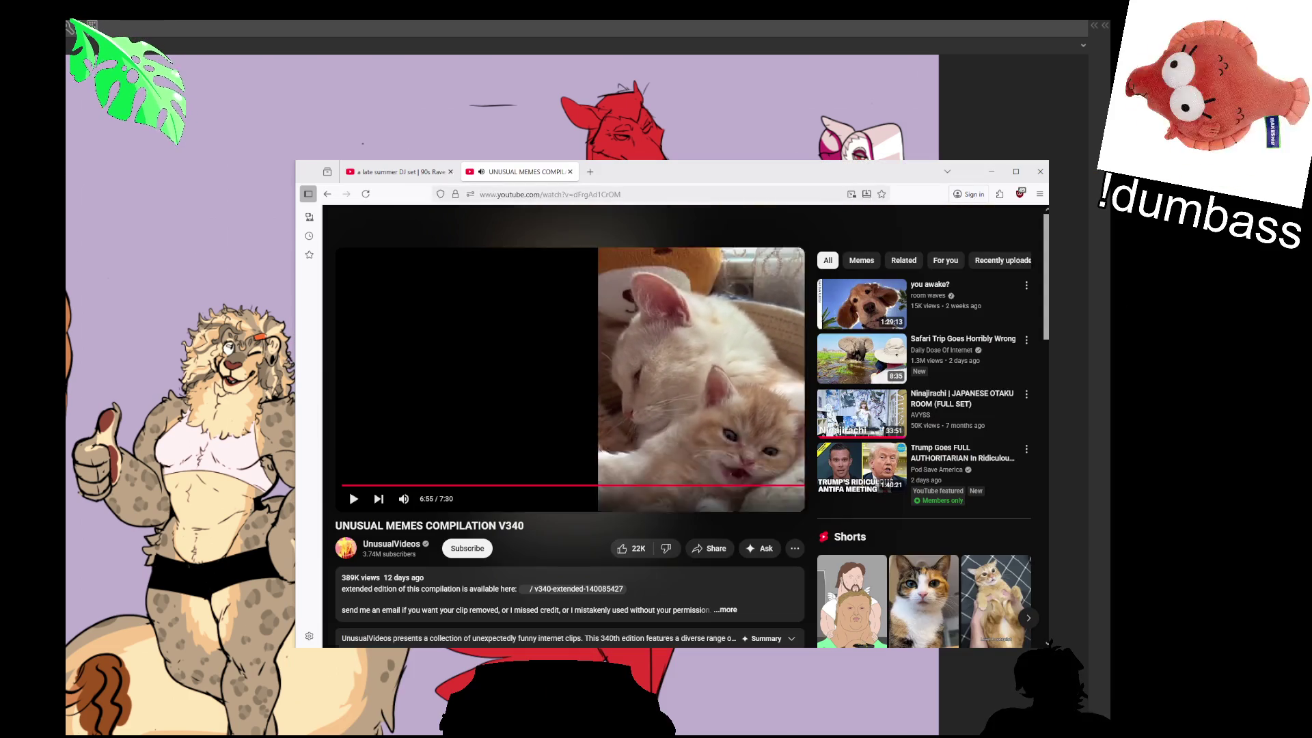
left_click(400, 176)
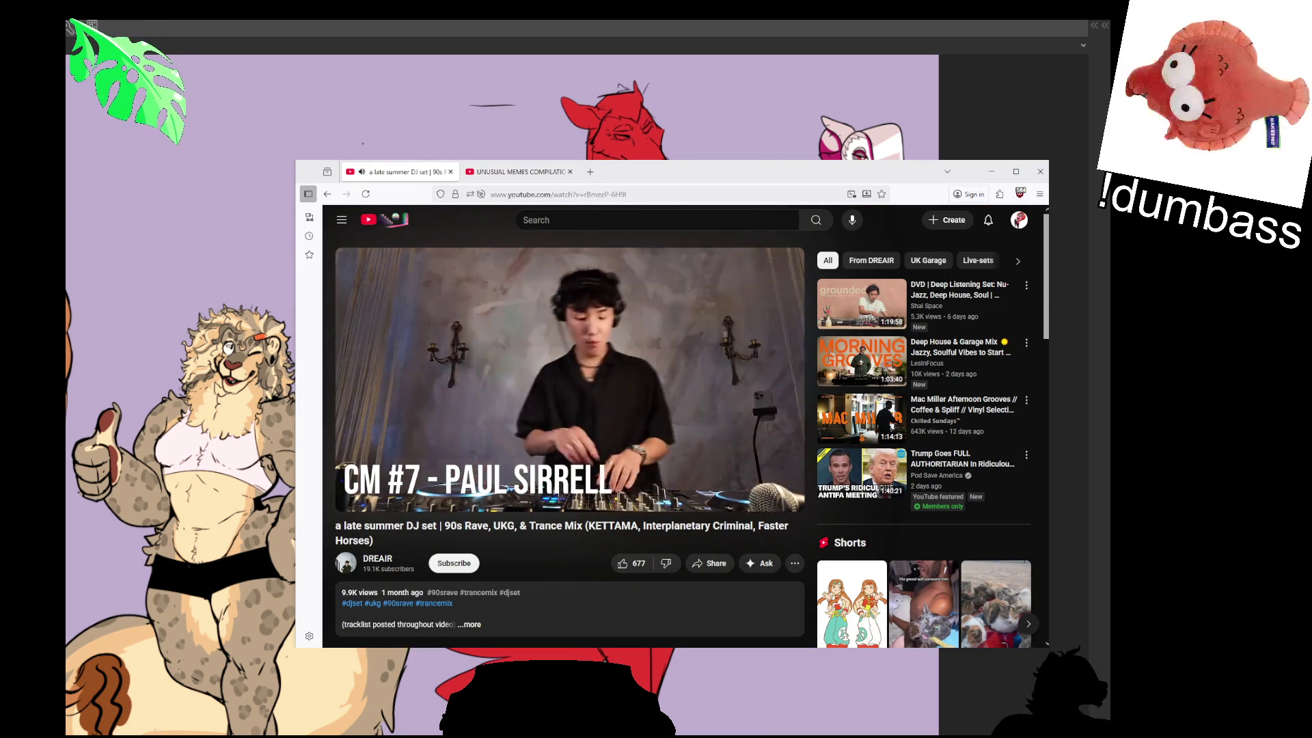
key("alt+Tab")
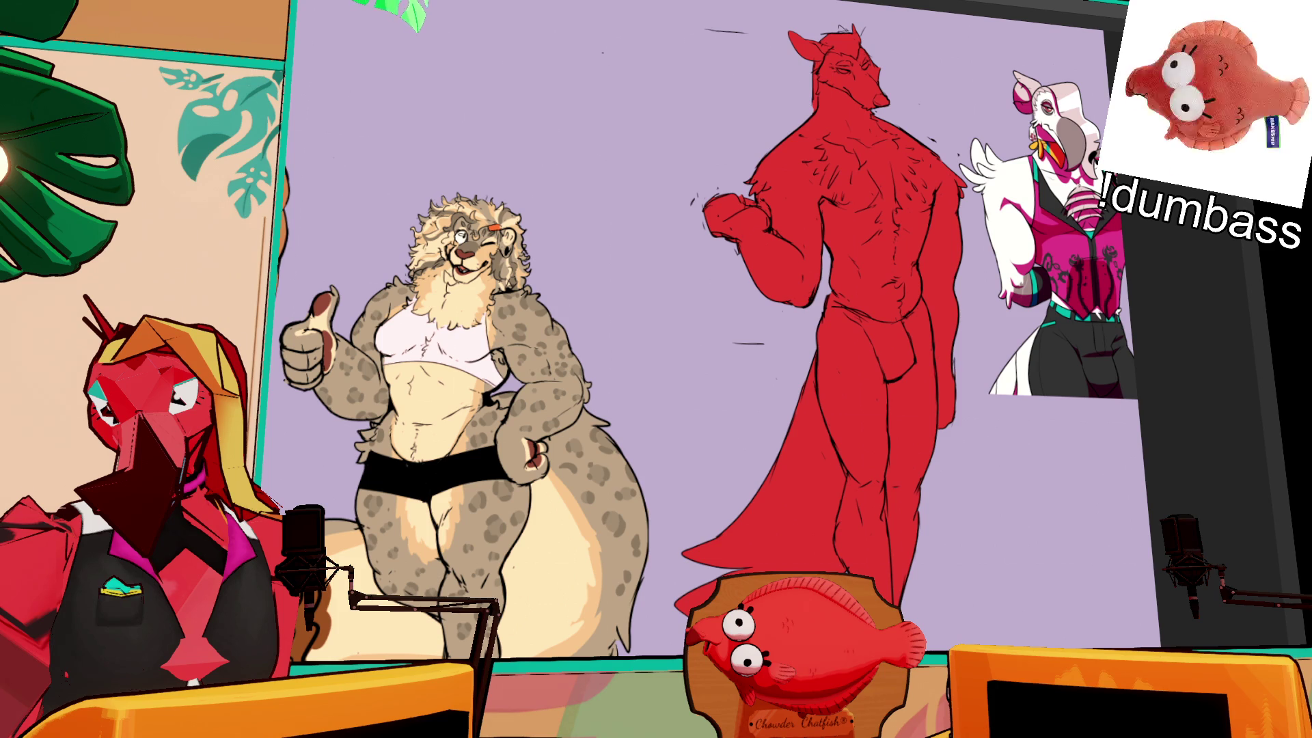
- Zoom the canvas in on the spotted leopard character beside the red figure
scroll(678, 282, "up", 4)
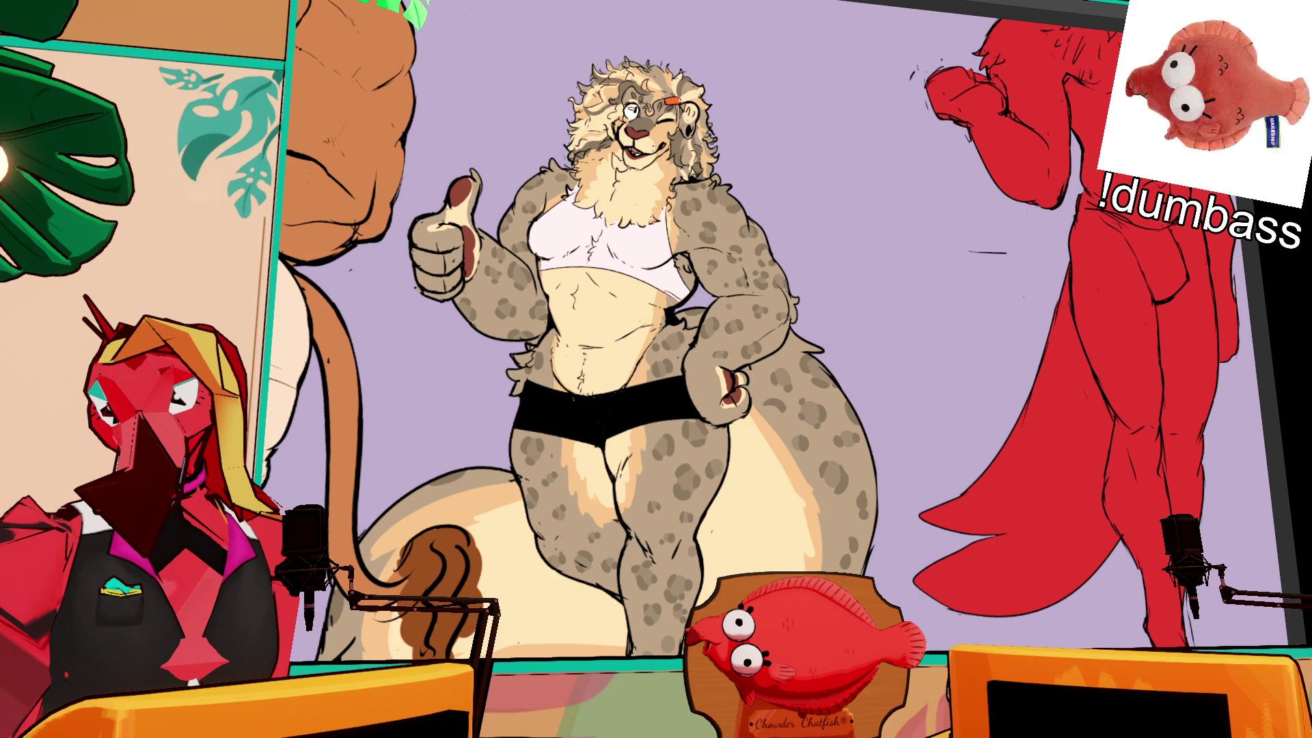
- Pan the view over the leopard and collapse the jaz folder in the Layer panel
left_click_drag(724, 155, 721, 248)
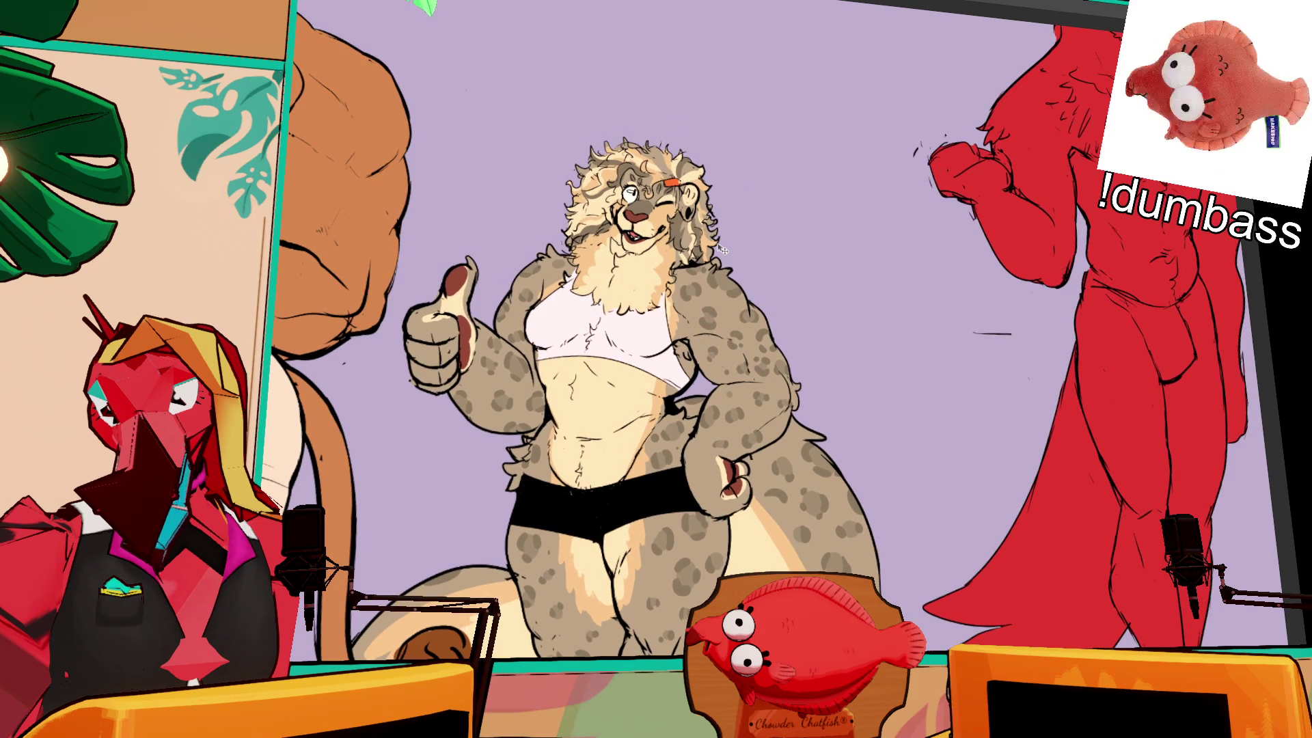
left_click_drag(740, 321, 859, 321)
left_click_drag(670, 292, 756, 361)
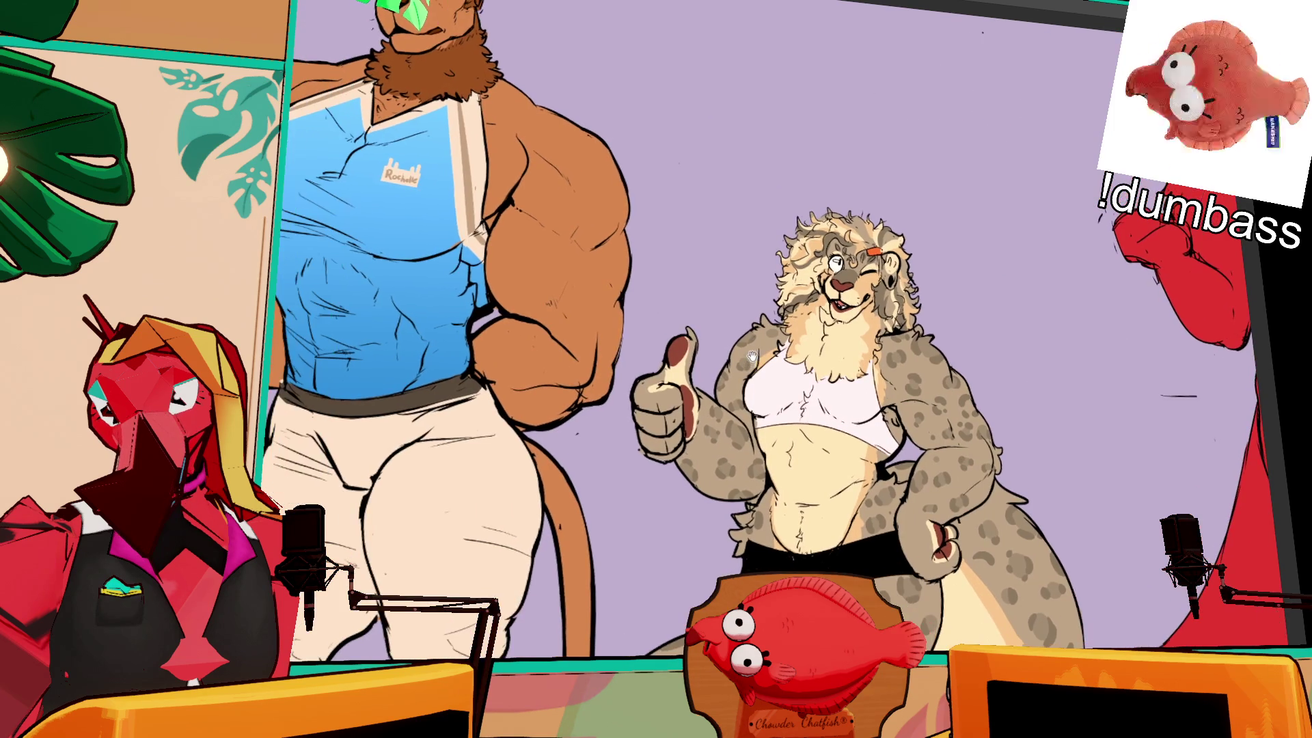
scroll(903, 391, "up", 2)
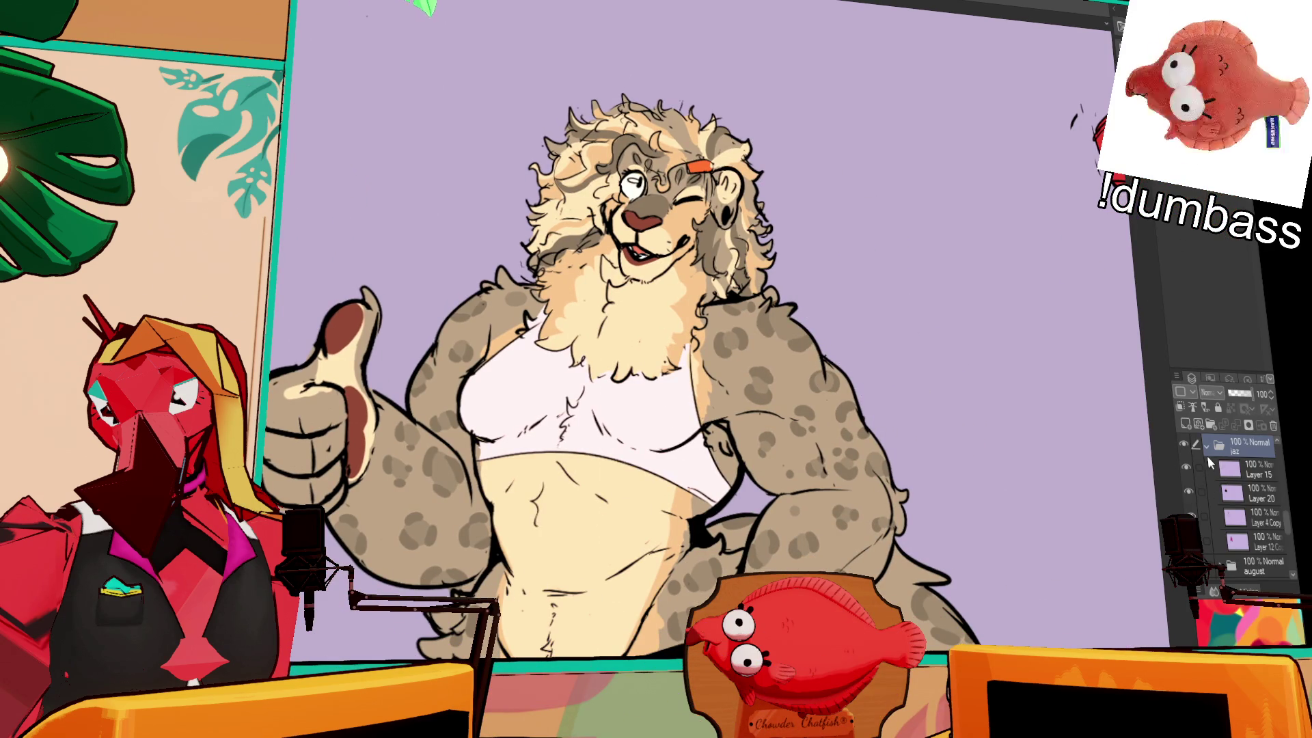
scroll(1211, 481, "up", 3)
left_click(1215, 523)
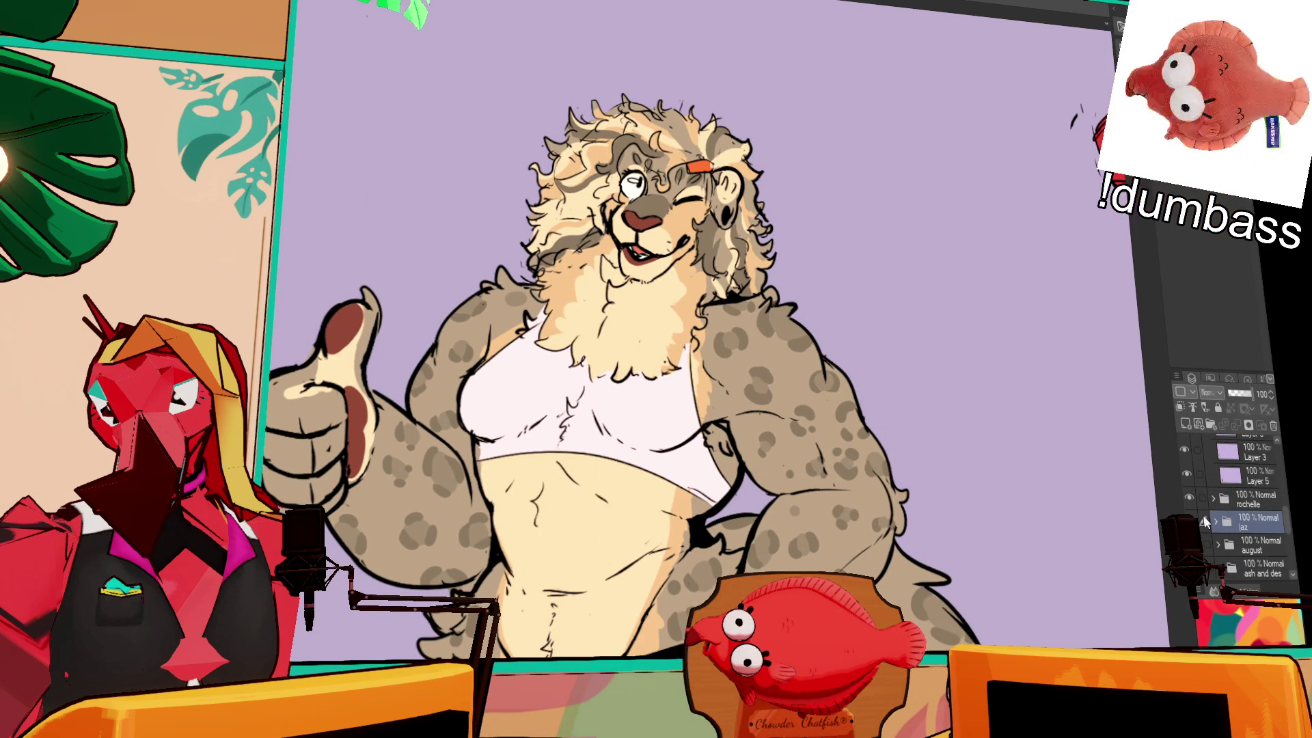
- Make Layer 19 in the VIVI folder active and erase small strokes near the leopard's cheek
scroll(1216, 493, "up", 5)
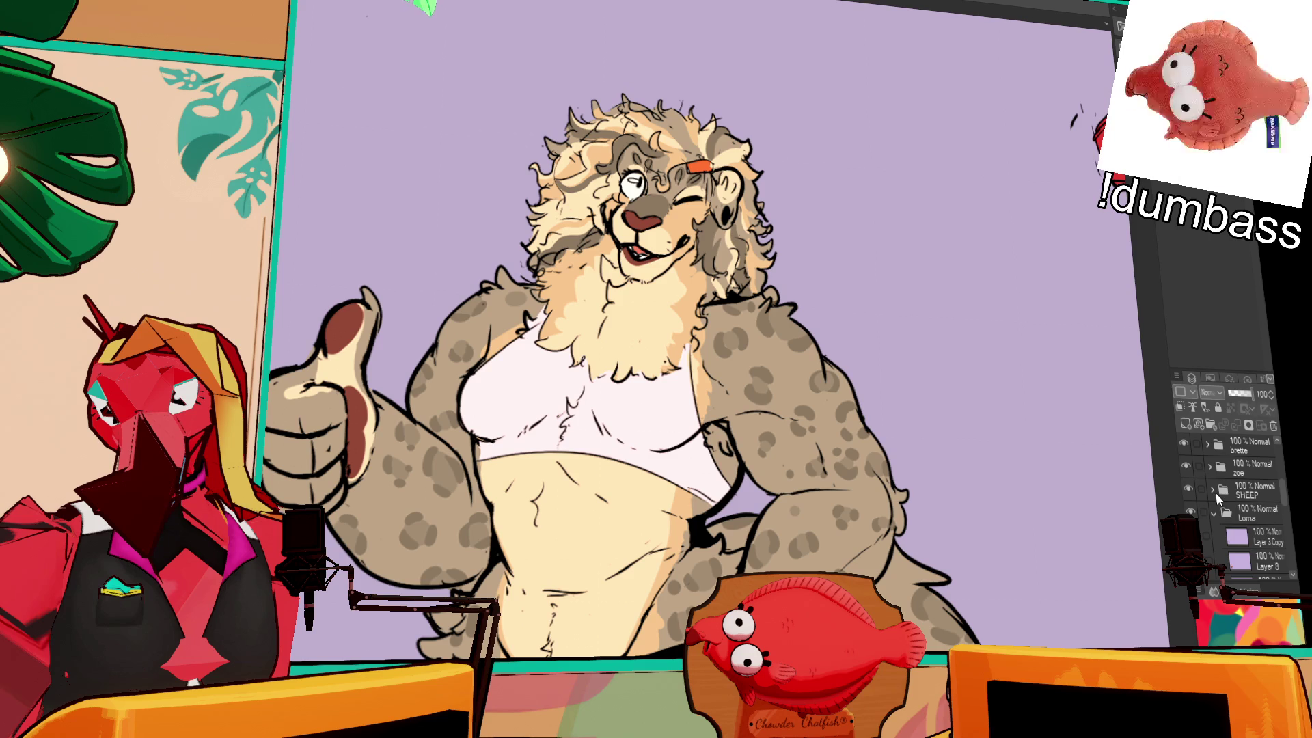
scroll(1201, 508, "up", 3)
scroll(1200, 517, "up", 2)
scroll(1195, 493, "down", 5)
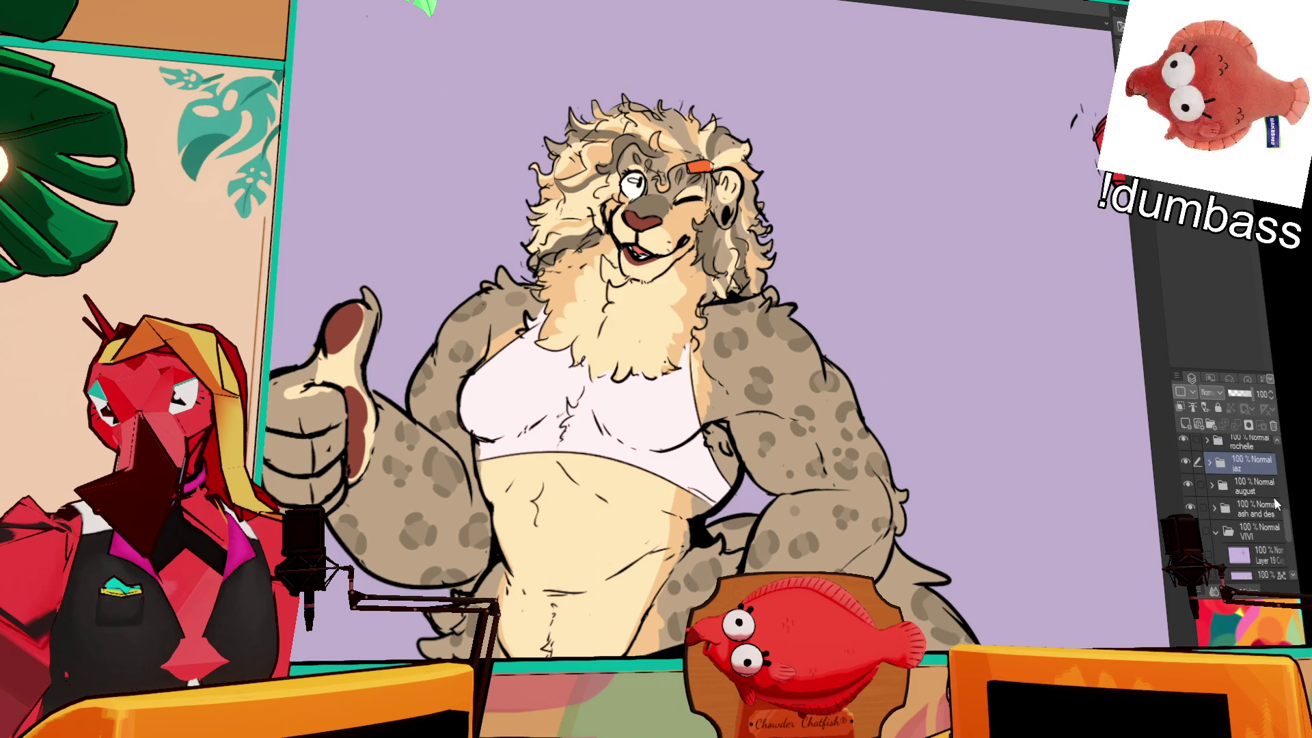
scroll(1201, 533, "down", 2)
left_click(1196, 503)
left_click(1196, 497)
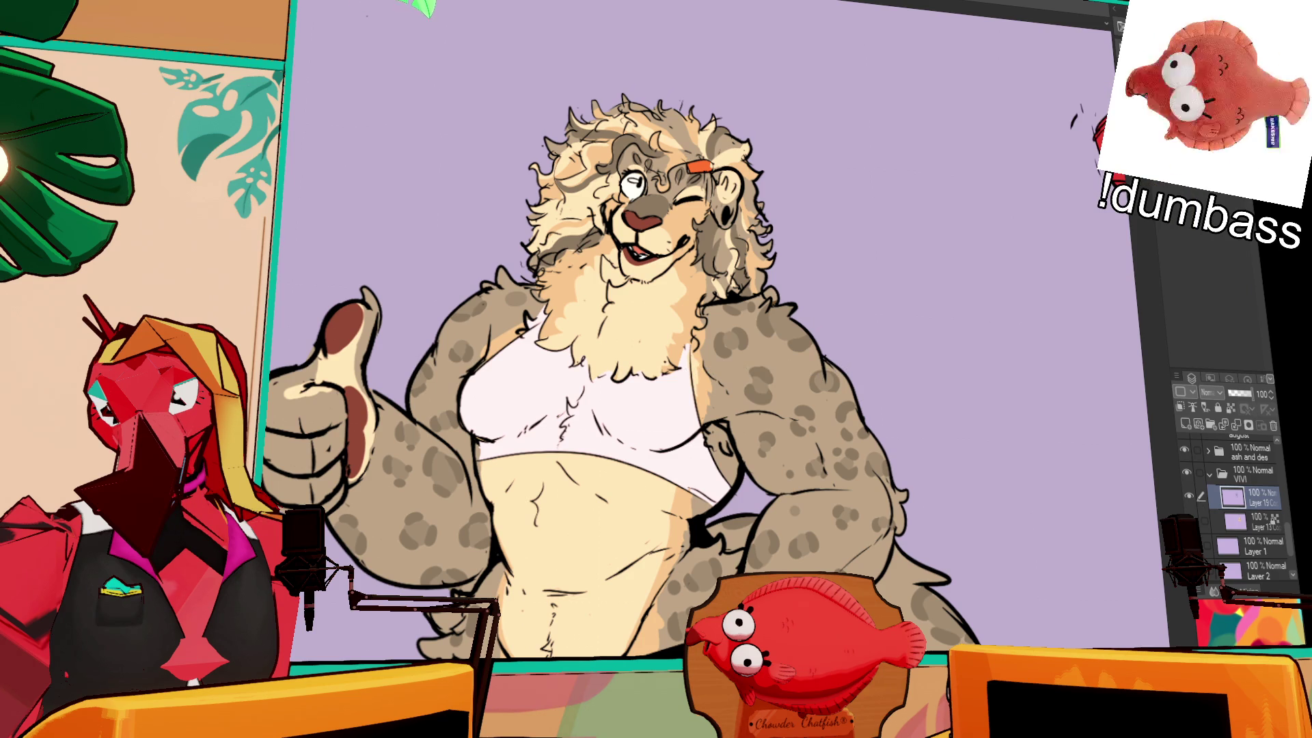
left_click(1236, 523)
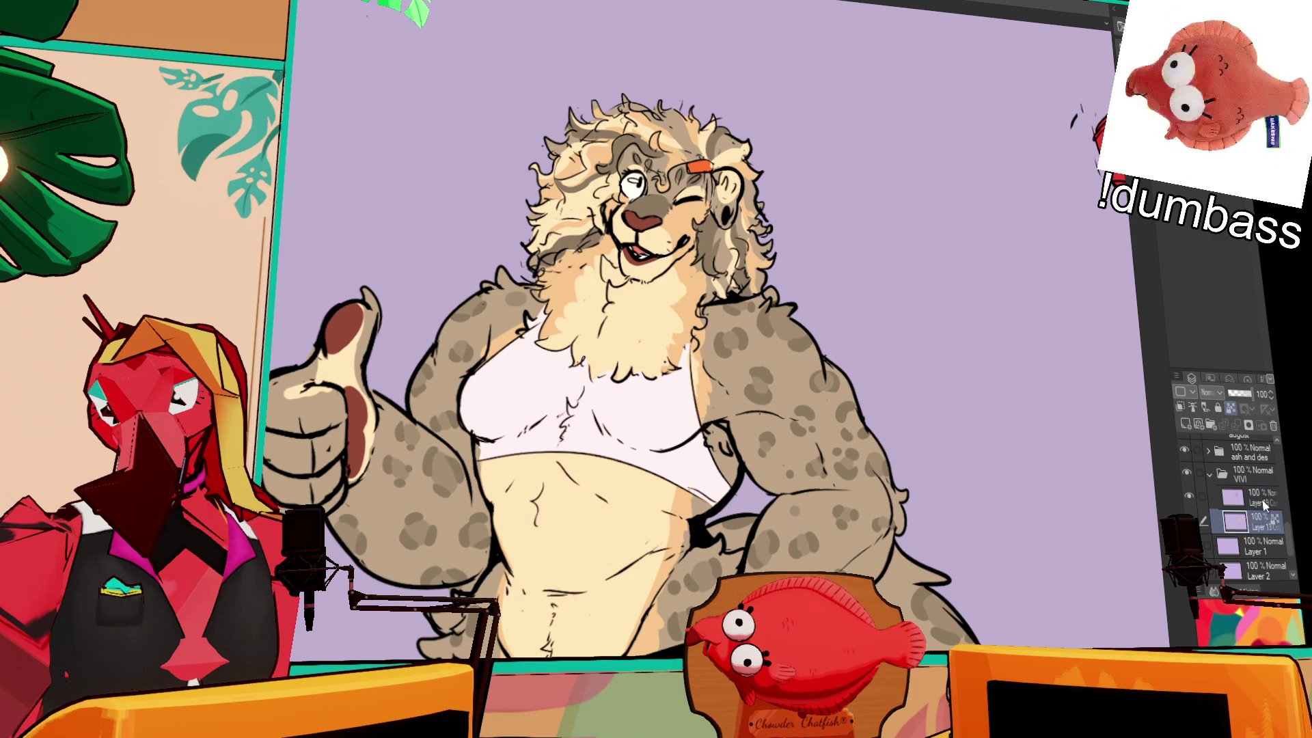
left_click(1236, 498)
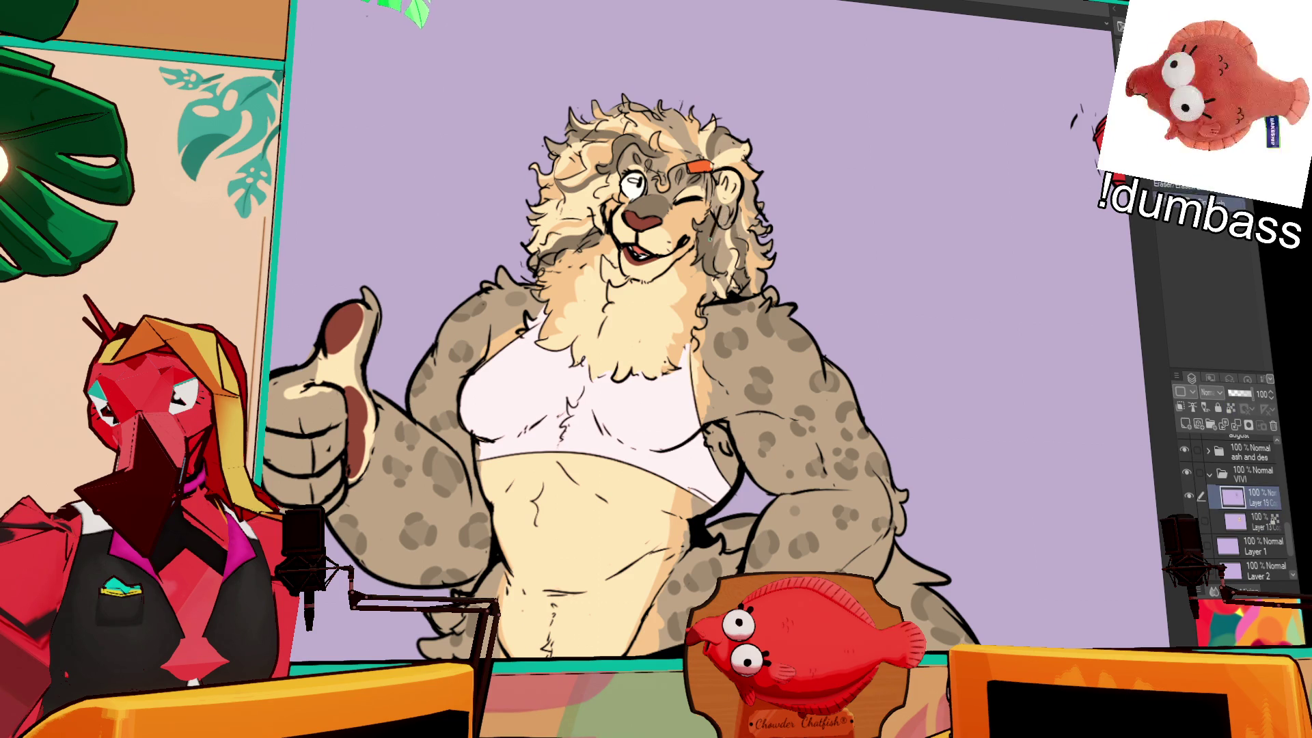
key("e")
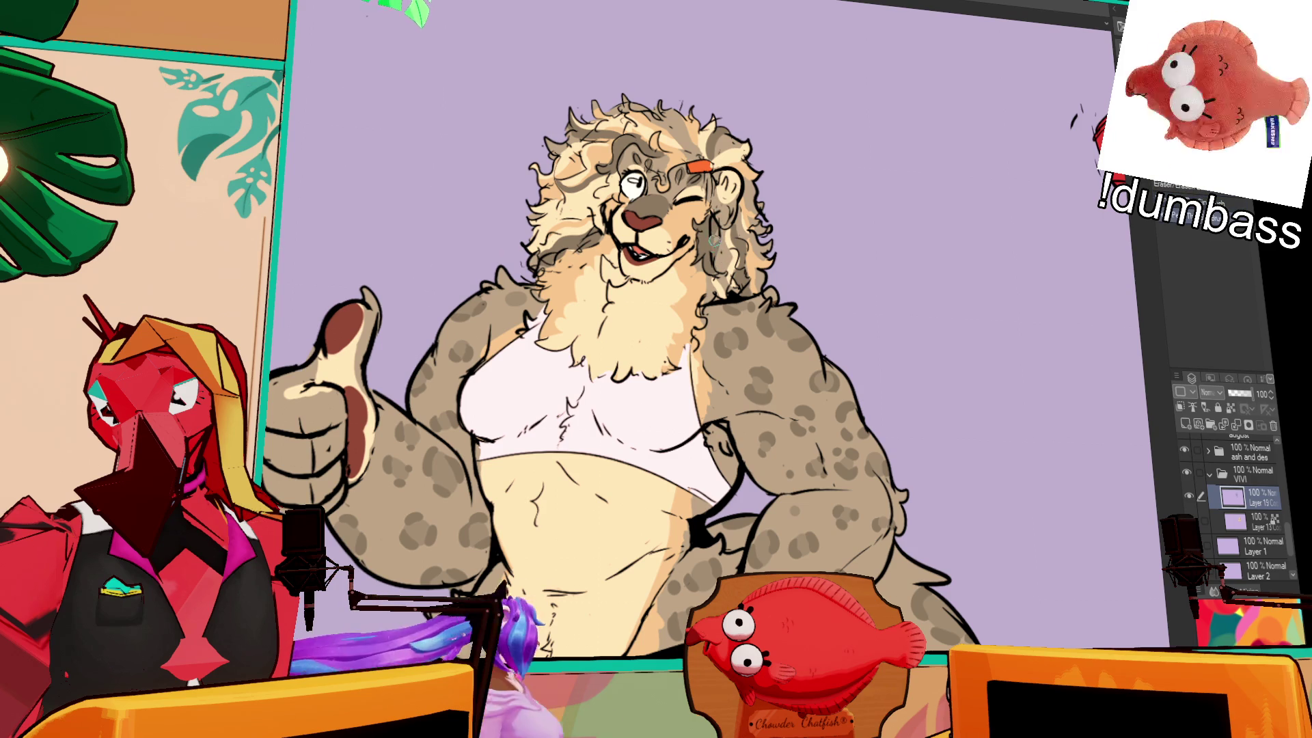
mouse_move(711, 235)
left_mouse_down()
mouse_move(726, 265)
mouse_move(732, 247)
left_mouse_up()
- Compare cheek strokes with undo/redo and draw hair lines near the earring
key("ctrl+z")
key("ctrl+z")
key("ctrl+z")
key("ctrl+y")
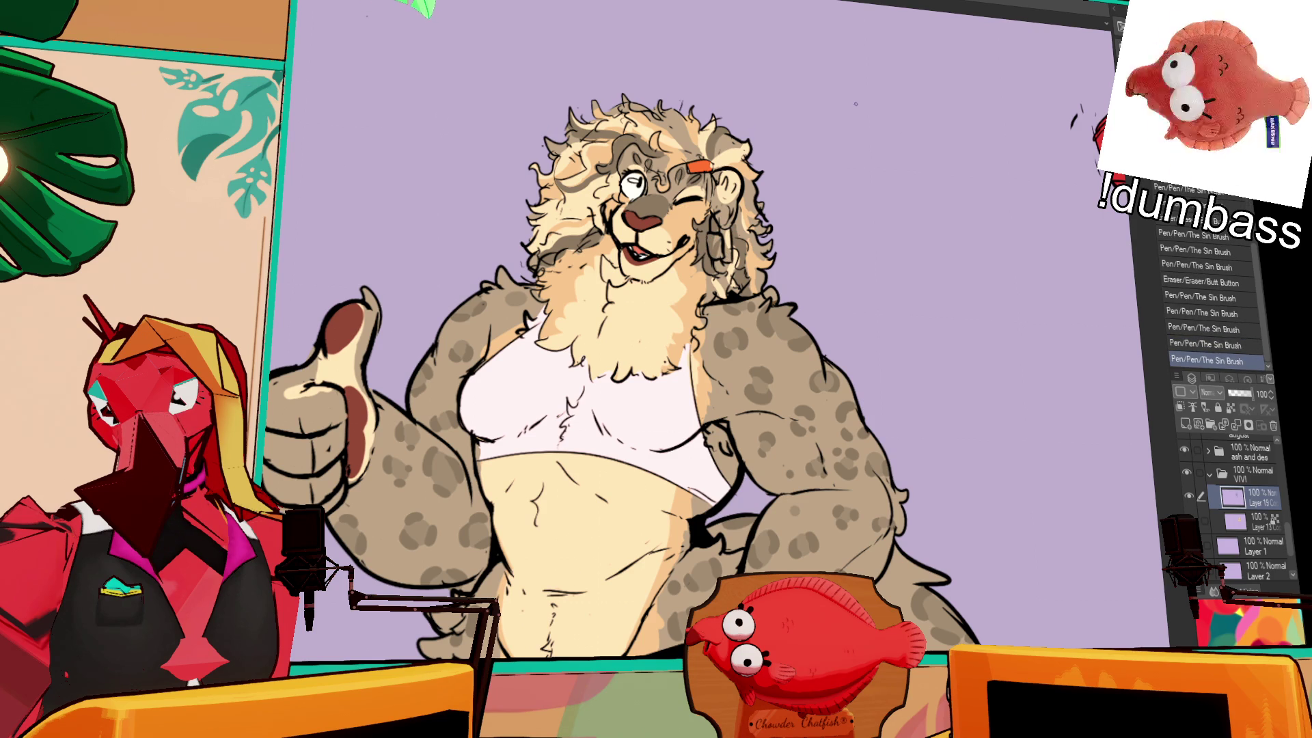
key("ctrl+z")
key("ctrl+y")
left_click_drag(890, 199, 927, 240)
mouse_move(812, 311)
left_mouse_down()
mouse_move(832, 312)
mouse_move(834, 297)
left_mouse_up()
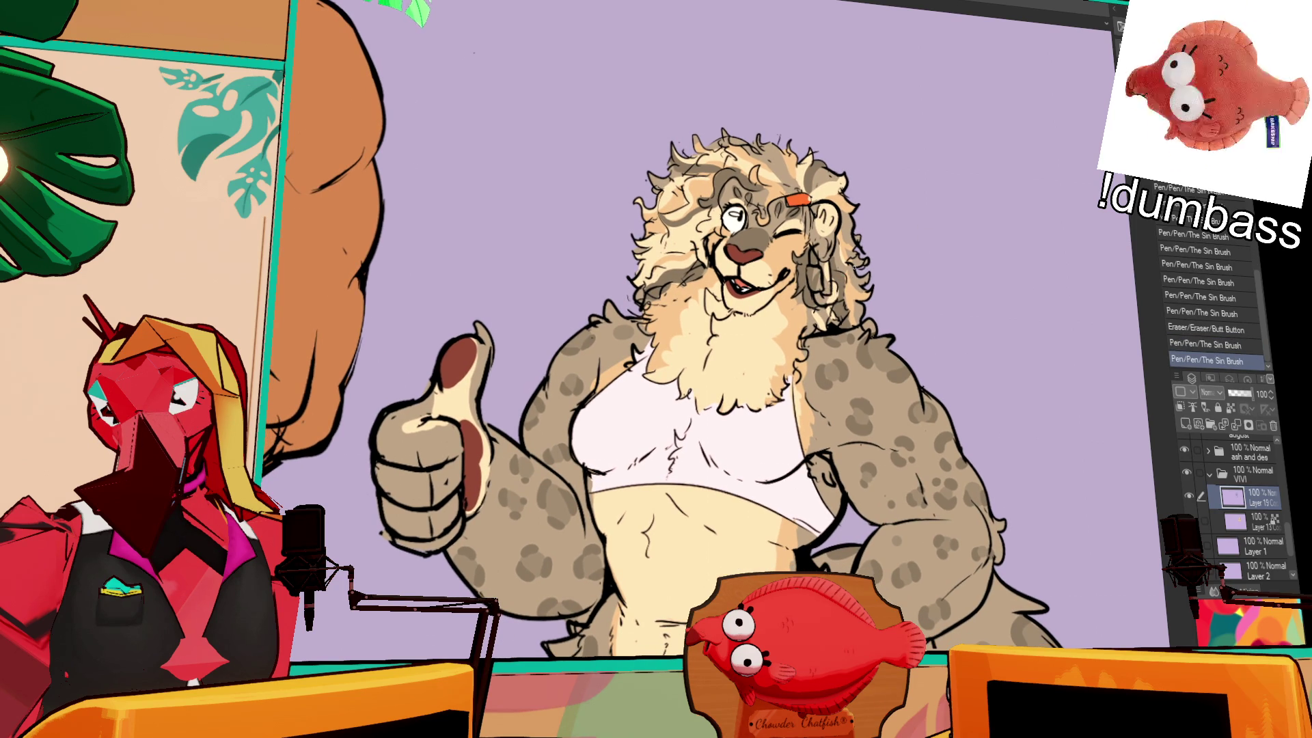
key("ctrl+z")
key("ctrl+z")
key("ctrl+y")
key("ctrl+y")
- Step through the earring strokes to compare versions, then erase stray marks near the earring
mouse_move(518, 121)
left_mouse_down()
mouse_move(1113, 497)
mouse_move(1085, 456)
mouse_move(843, 402)
left_mouse_up()
left_click_drag(1093, 499, 875, 294)
key("ctrl+y")
key("ctrl+y")
key("ctrl+y")
key("ctrl+y")
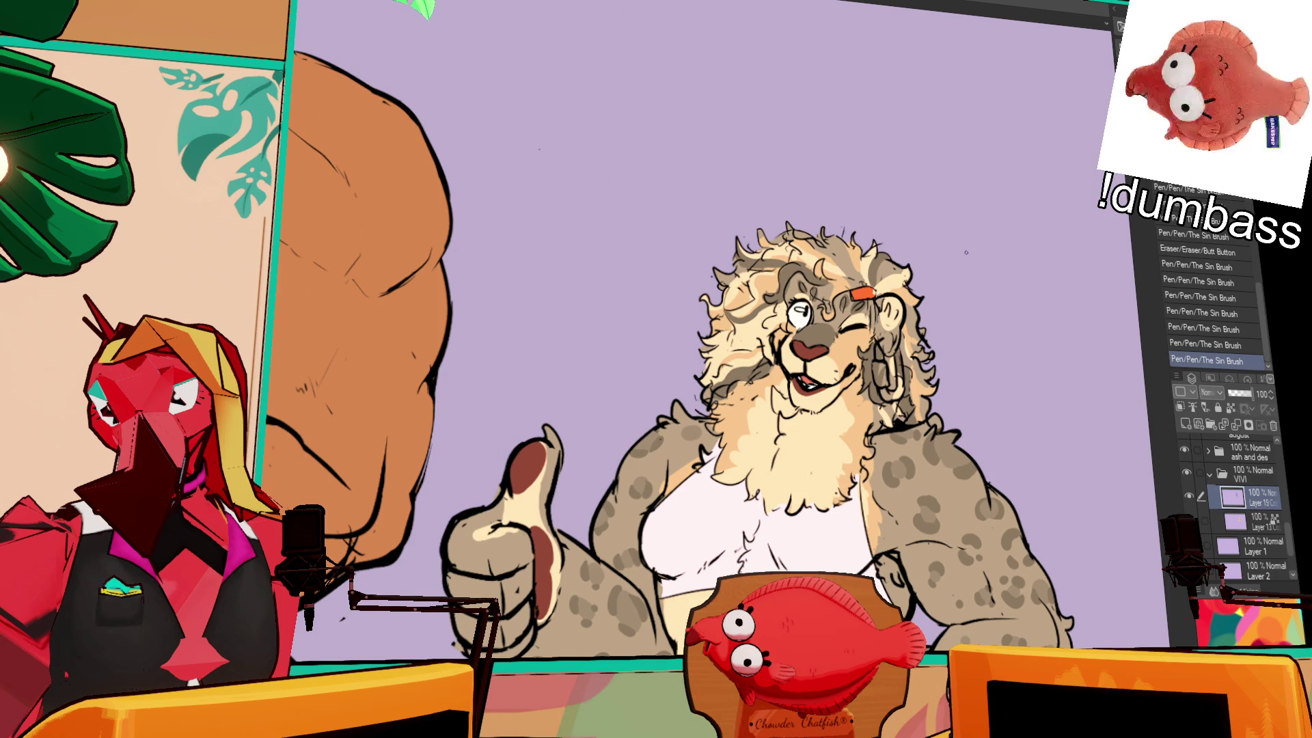
key("ctrl+y")
key("ctrl+y")
key("ctrl+y")
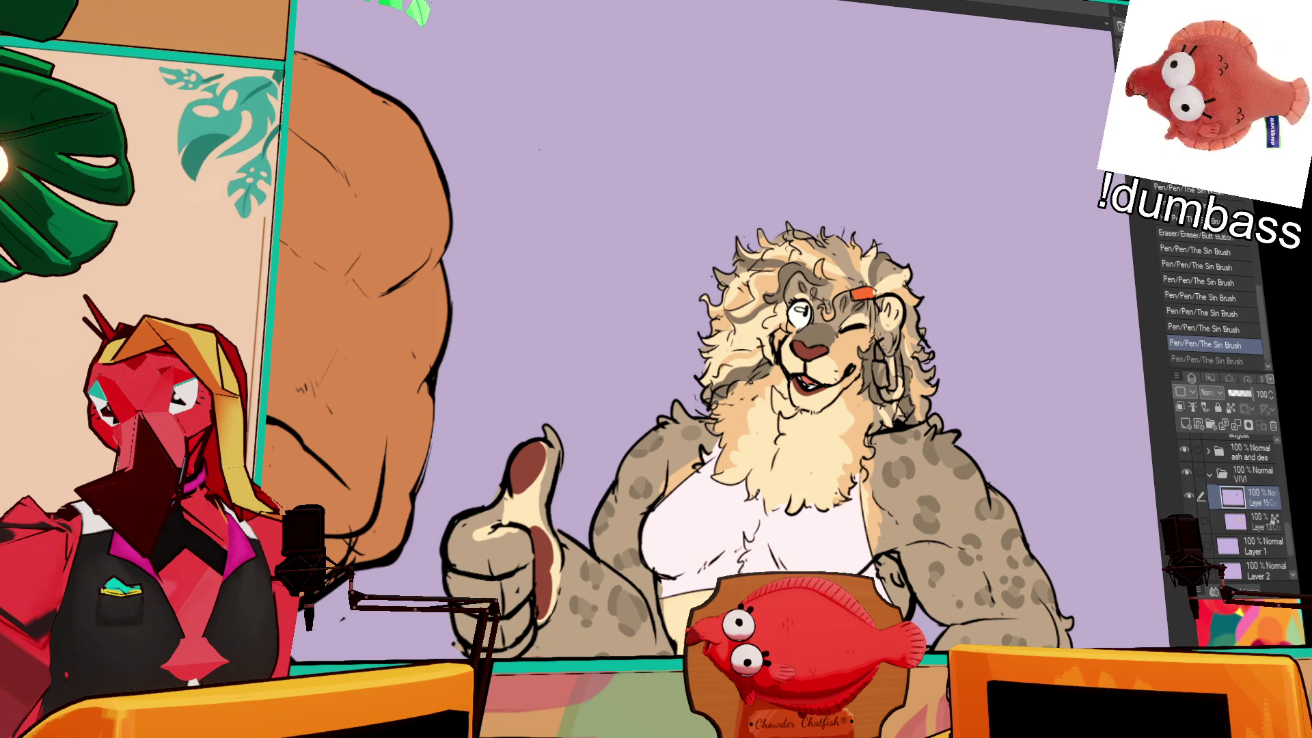
key("ctrl+y")
key("ctrl+y")
key("ctrl+y")
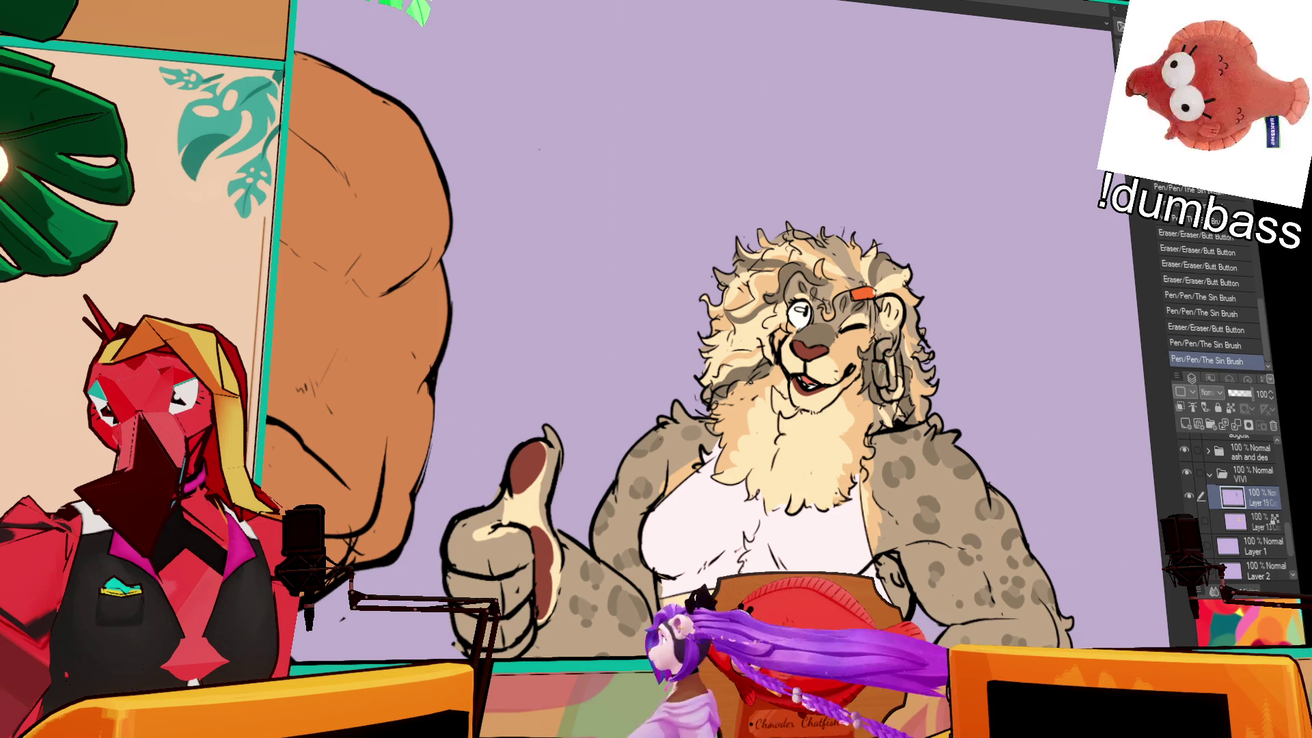
key("ctrl+y")
key("ctrl+y")
key("ctrl+y")
key("ctrl+y")
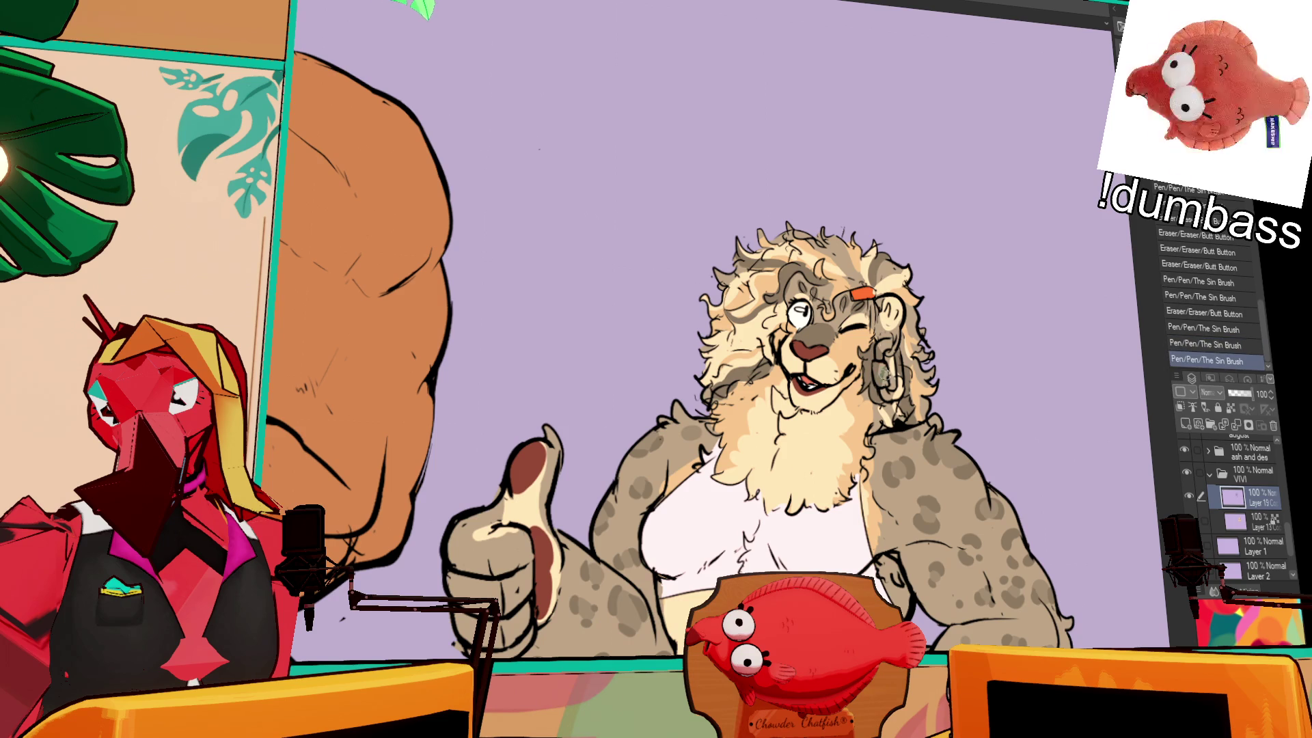
key("ctrl+y")
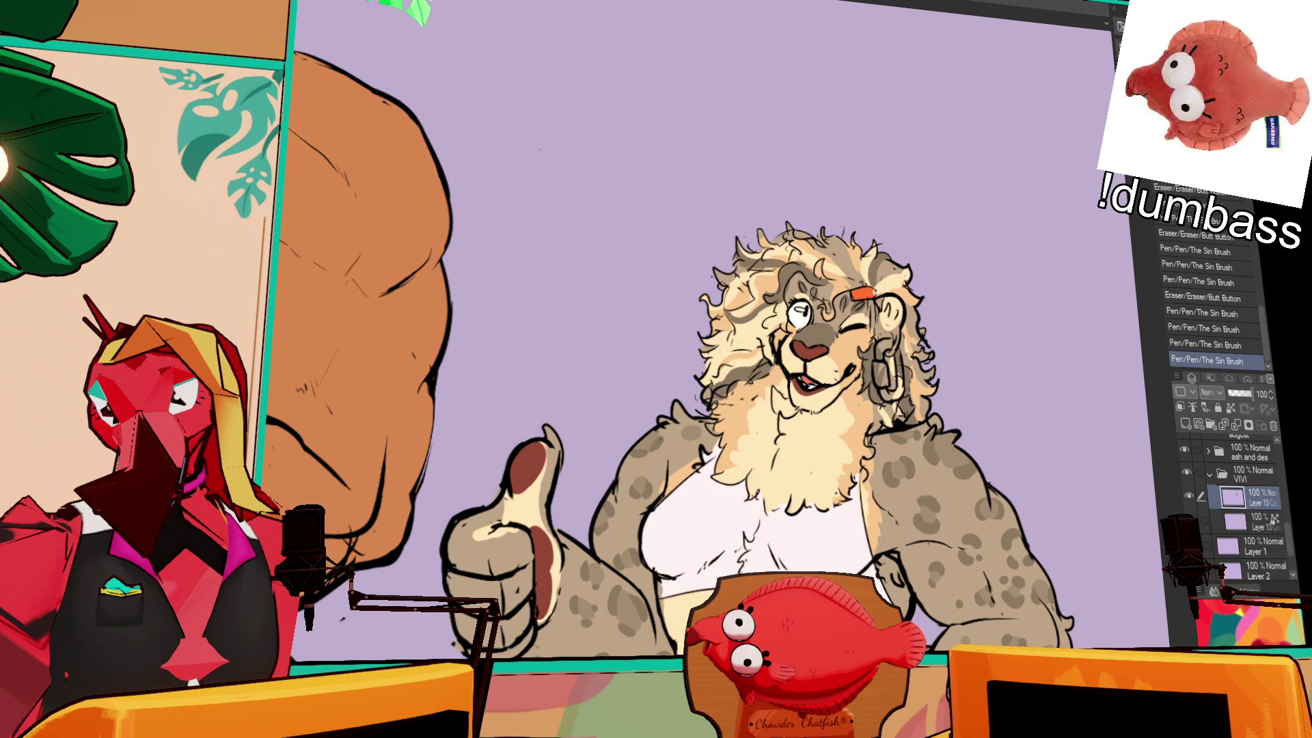
key("ctrl+y")
key("ctrl+y")
key("ctrl+y")
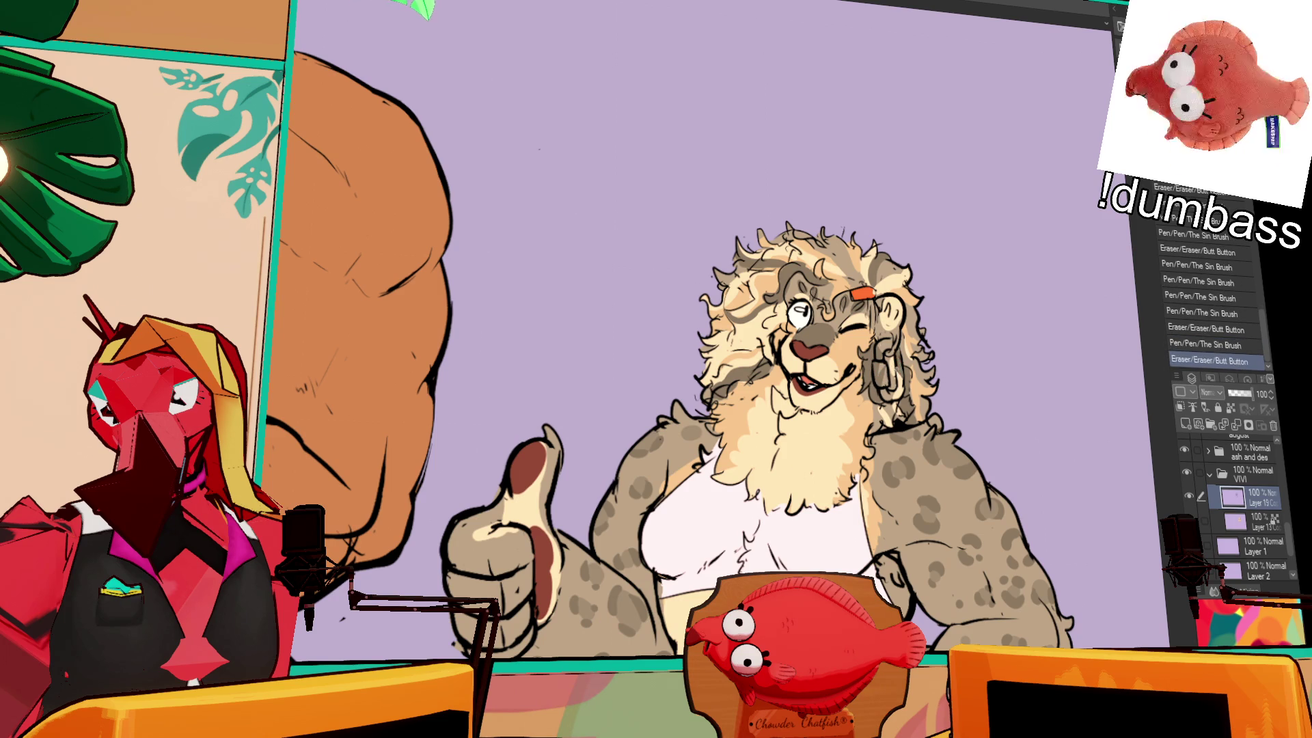
key("ctrl+y")
key("ctrl+y")
key("ctrl+y")
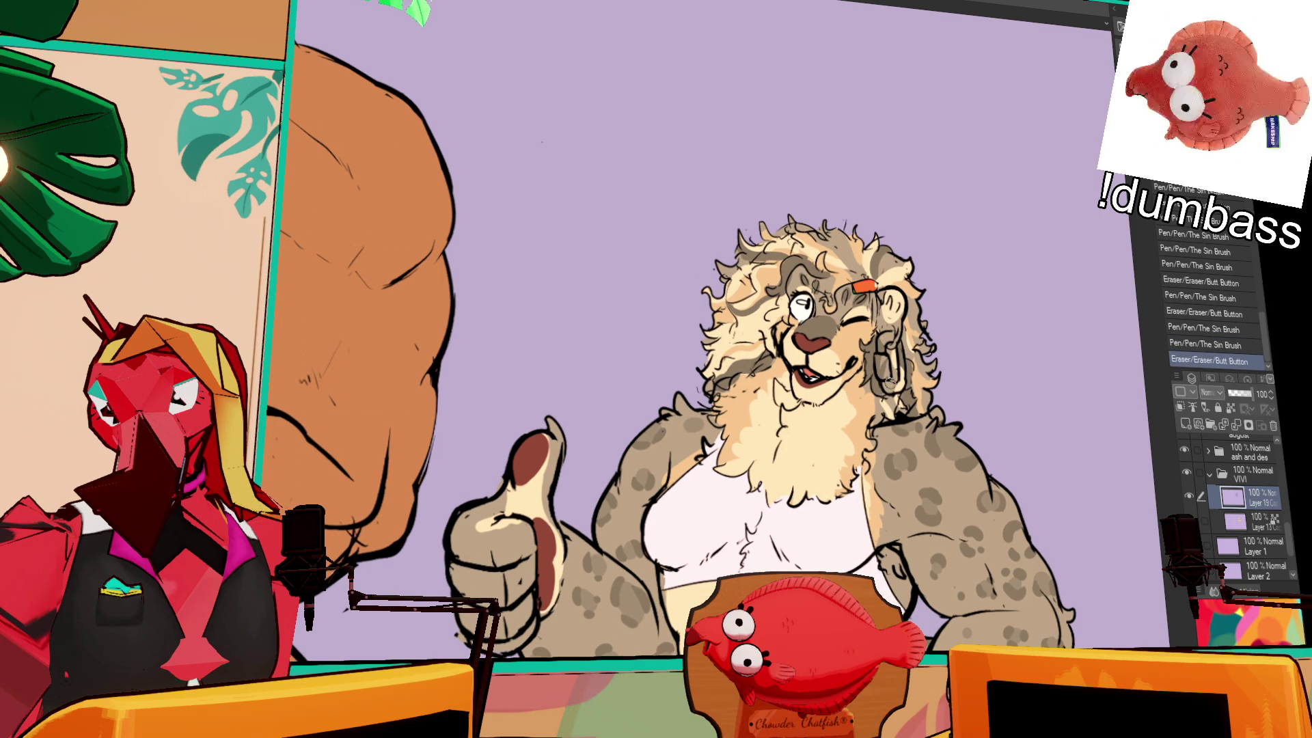
key("ctrl+y")
key("ctrl+y")
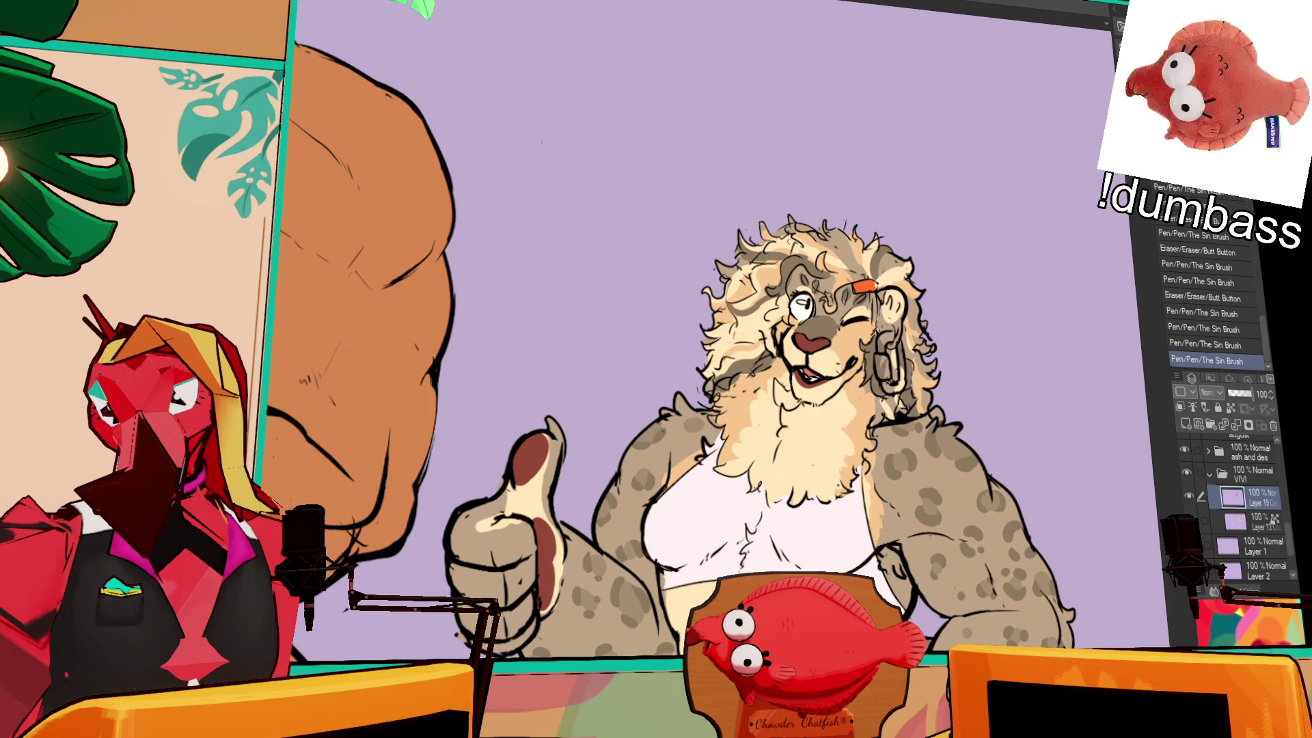
key("ctrl+z")
key("ctrl+z")
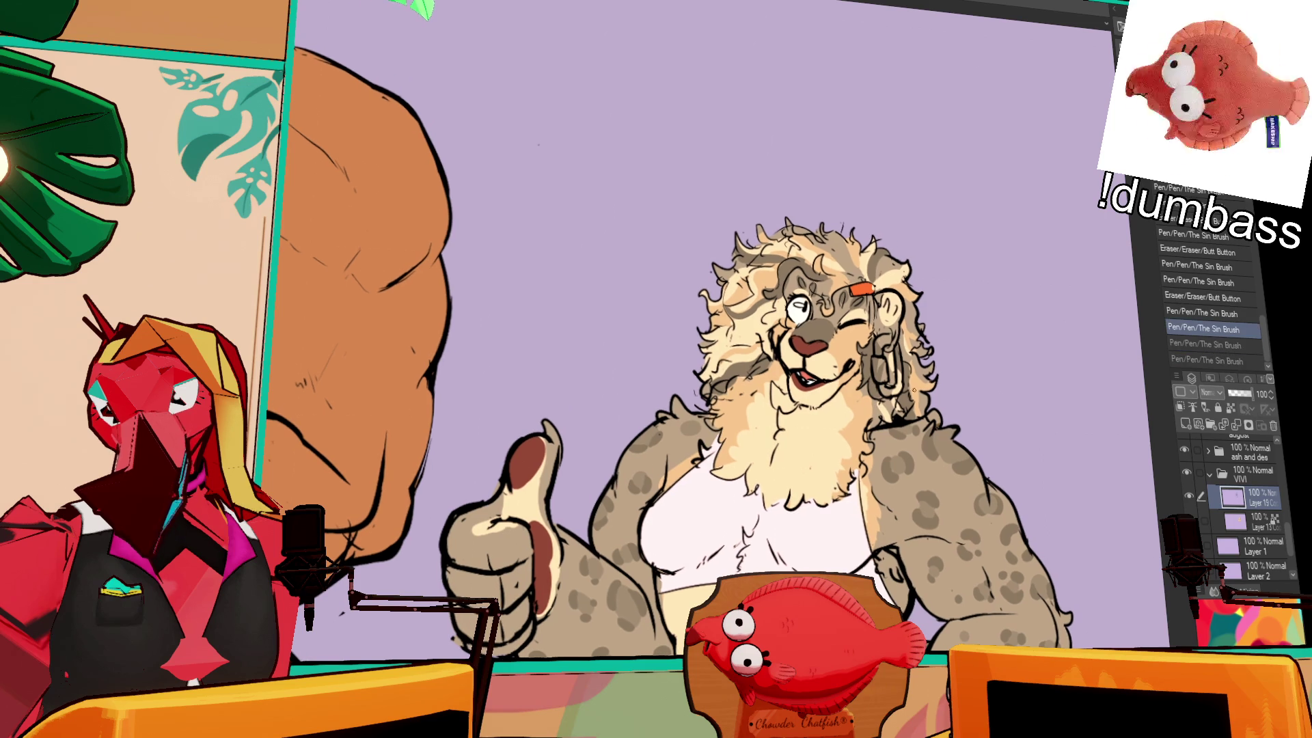
mouse_move(886, 385)
left_mouse_down()
mouse_move(893, 374)
mouse_move(900, 386)
left_mouse_up()
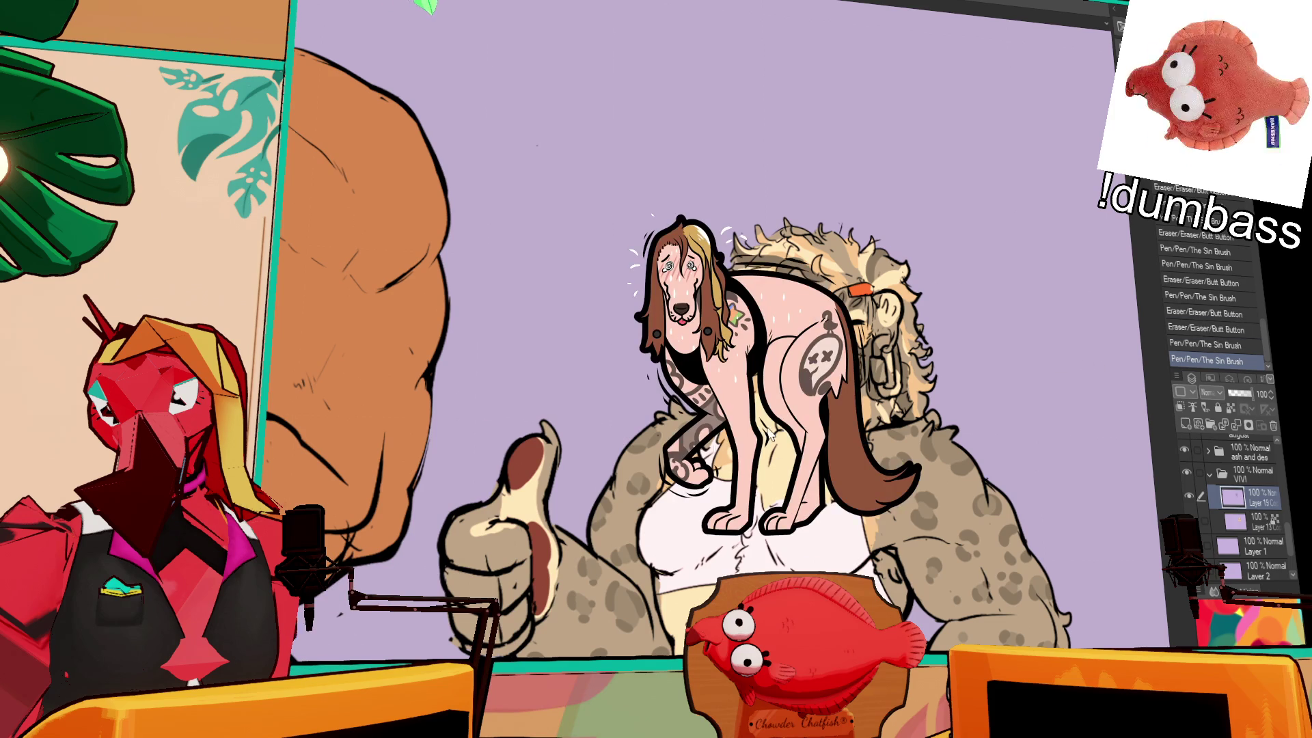
- Rotate the canvas view slightly
key("minus")
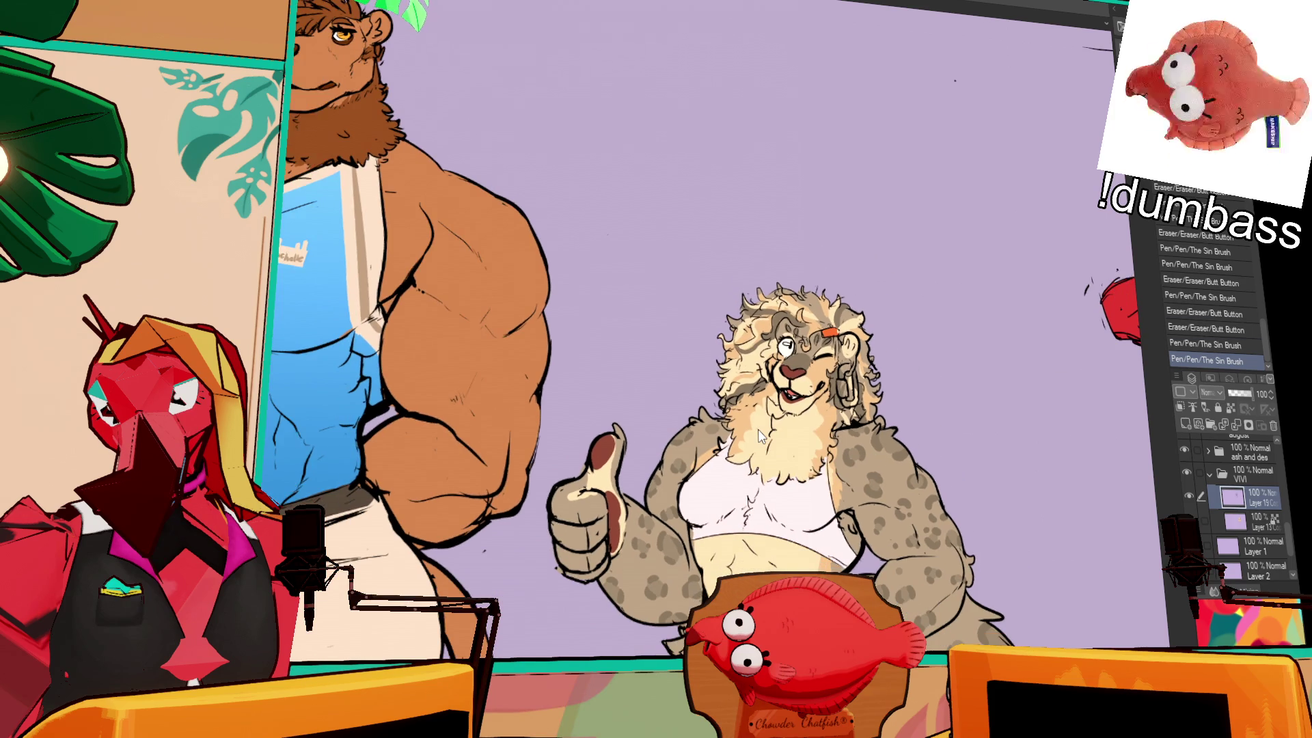
scroll(759, 497, "up", 1)
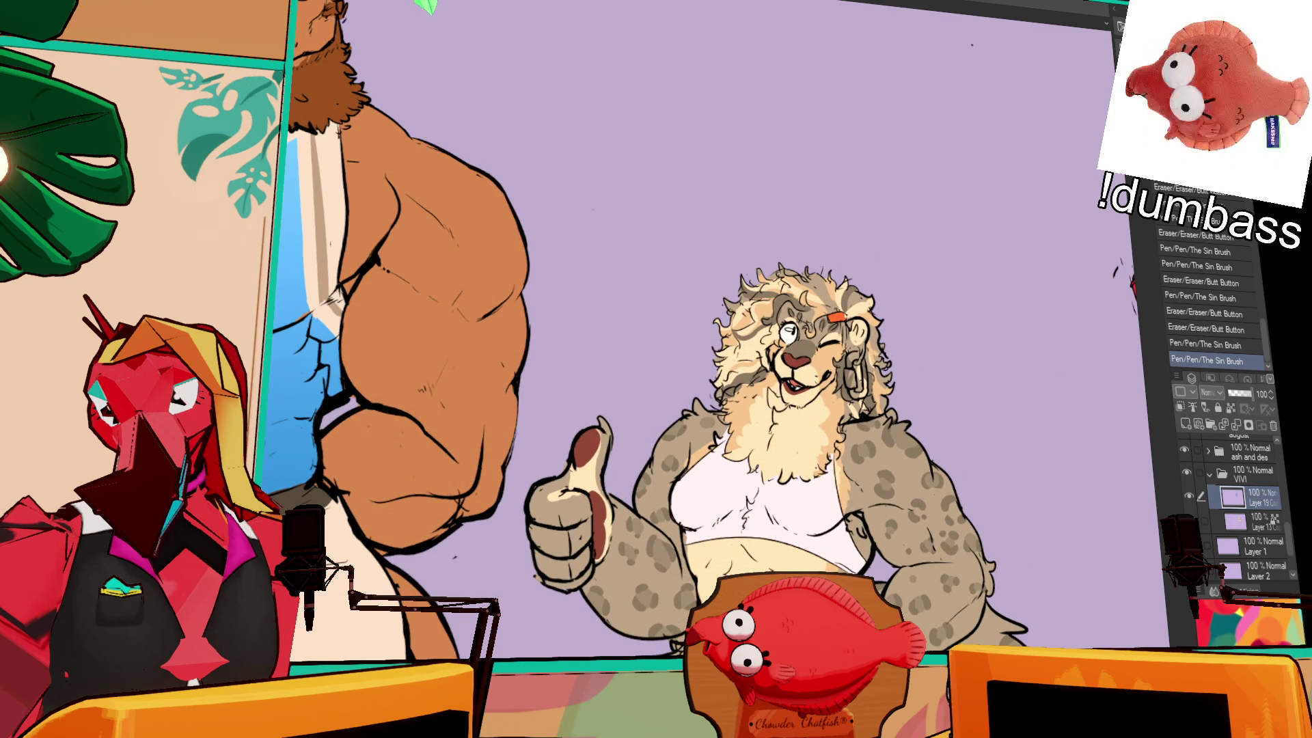
left_click_drag(758, 497, 666, 364)
key("asciicircum")
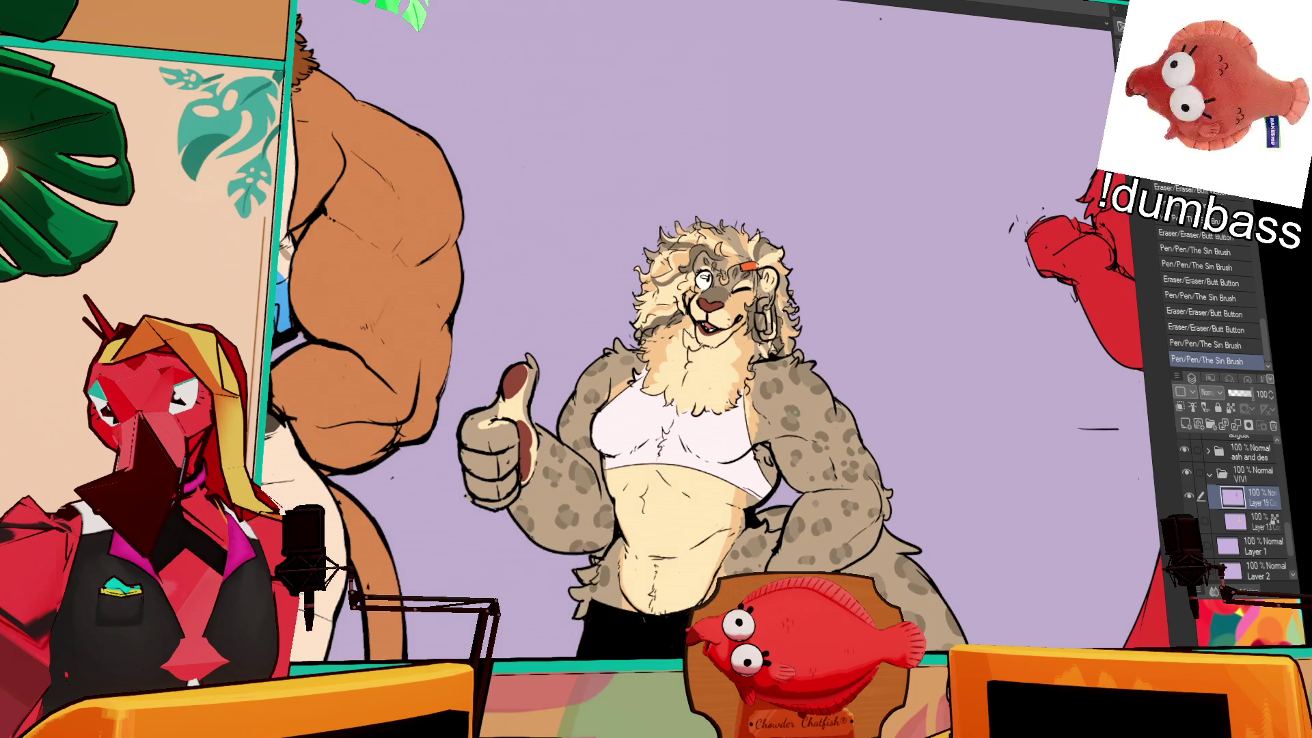
key("minus")
scroll(995, 415, "down", 1)
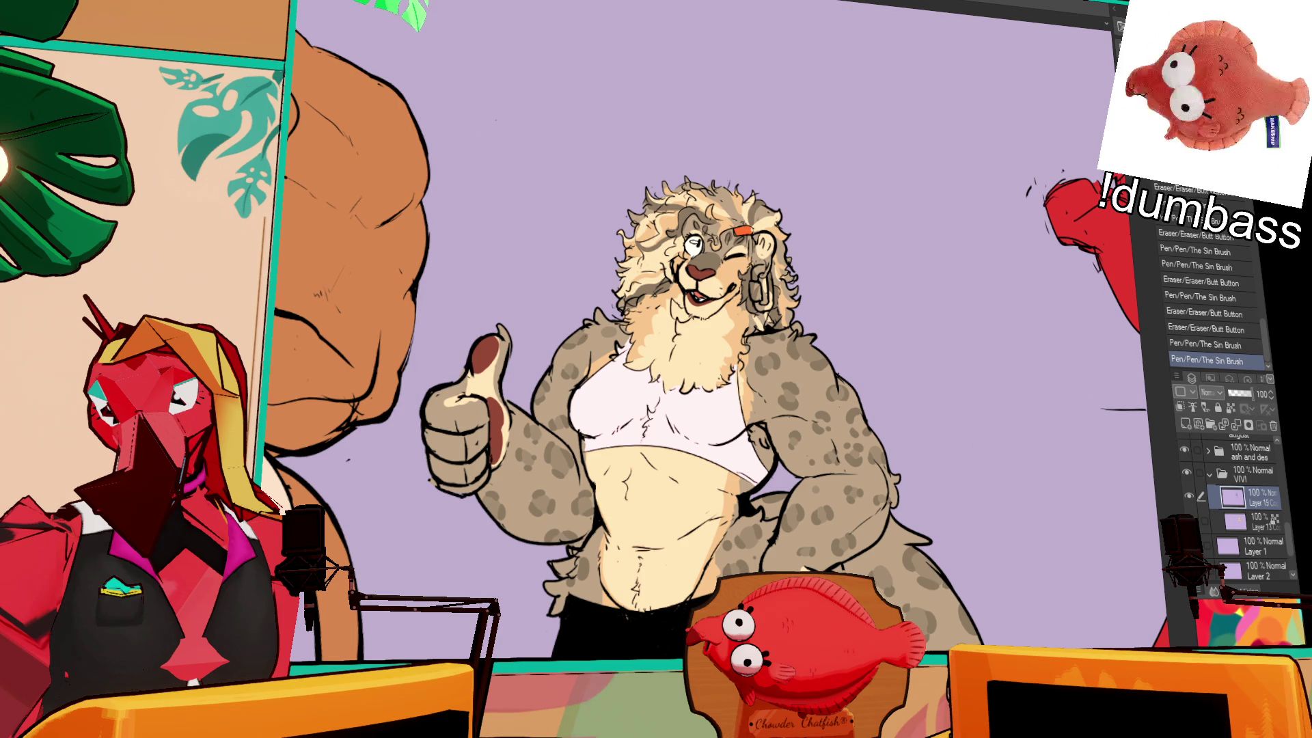
scroll(752, 376, "up", 2)
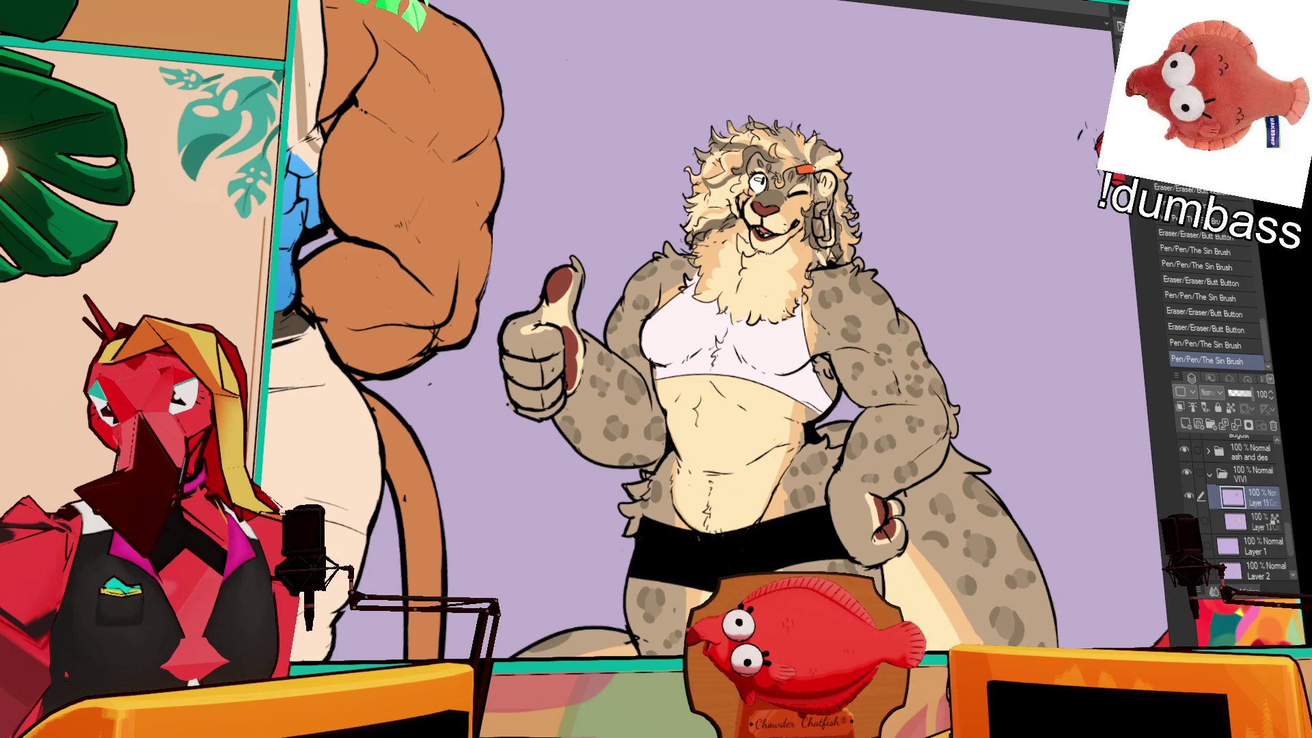
left_click_drag(817, 204, 818, 217)
- On Layer 13, paint the hoop earring magenta with The Sin Brush, then fill it darker
key("ctrl+z")
left_click(1263, 527)
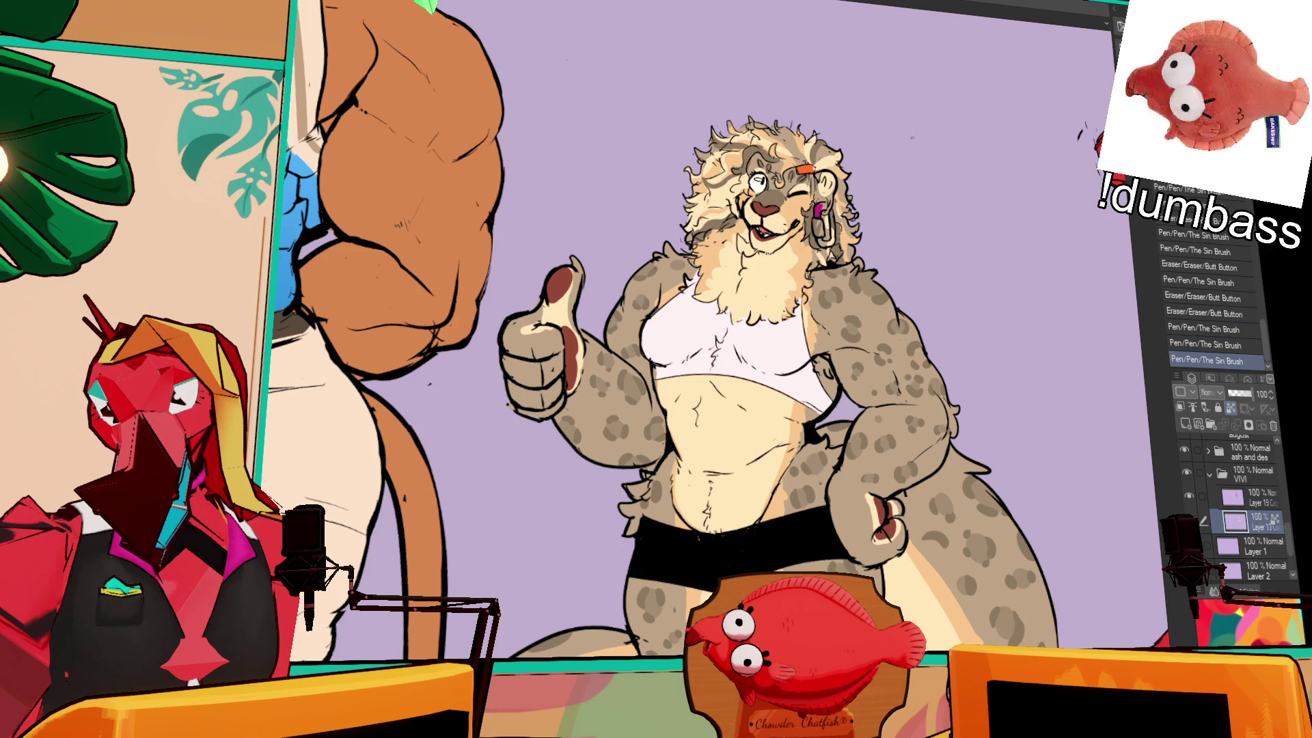
left_click_drag(751, 342, 765, 354)
left_click_drag(839, 220, 848, 257)
key("ctrl+z")
key("ctrl+z")
key("ctrl+y")
key("ctrl+y")
key("ctrl+z")
key("ctrl+z")
key("ctrl+y")
key("ctrl+y")
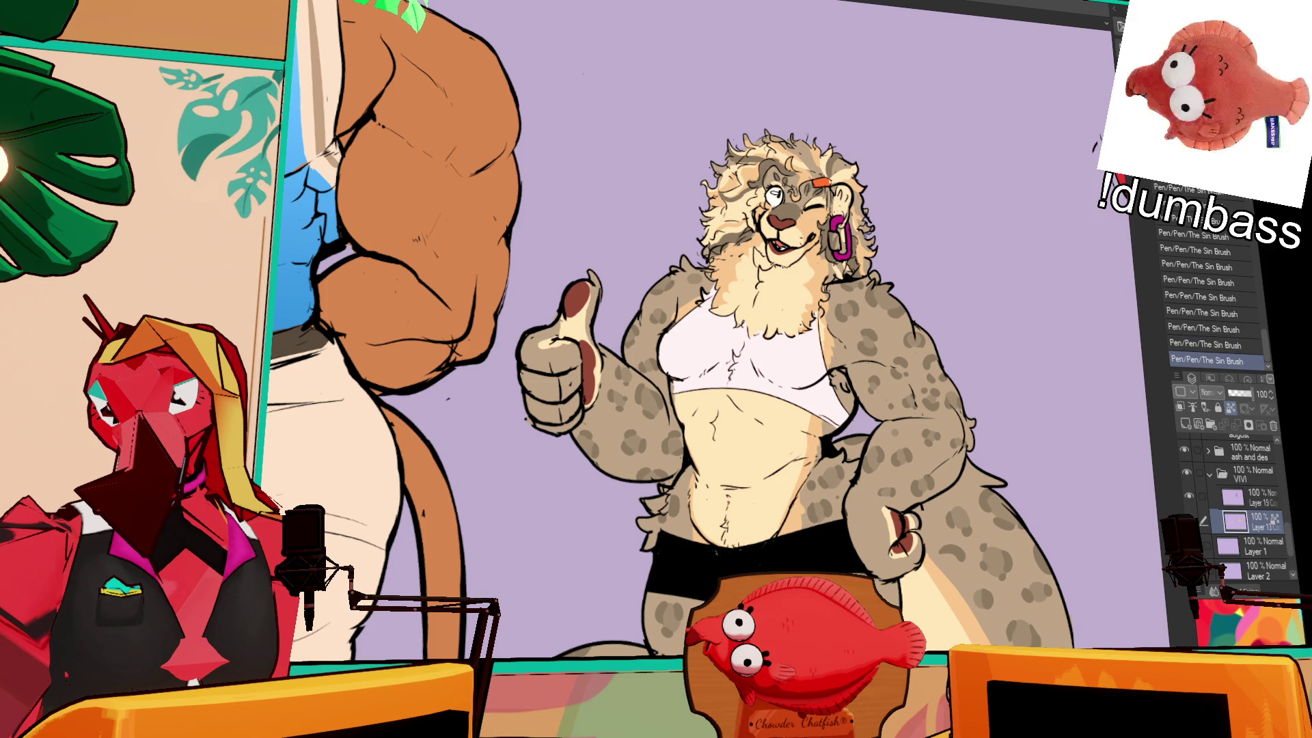
left_click(839, 241)
left_click(834, 239)
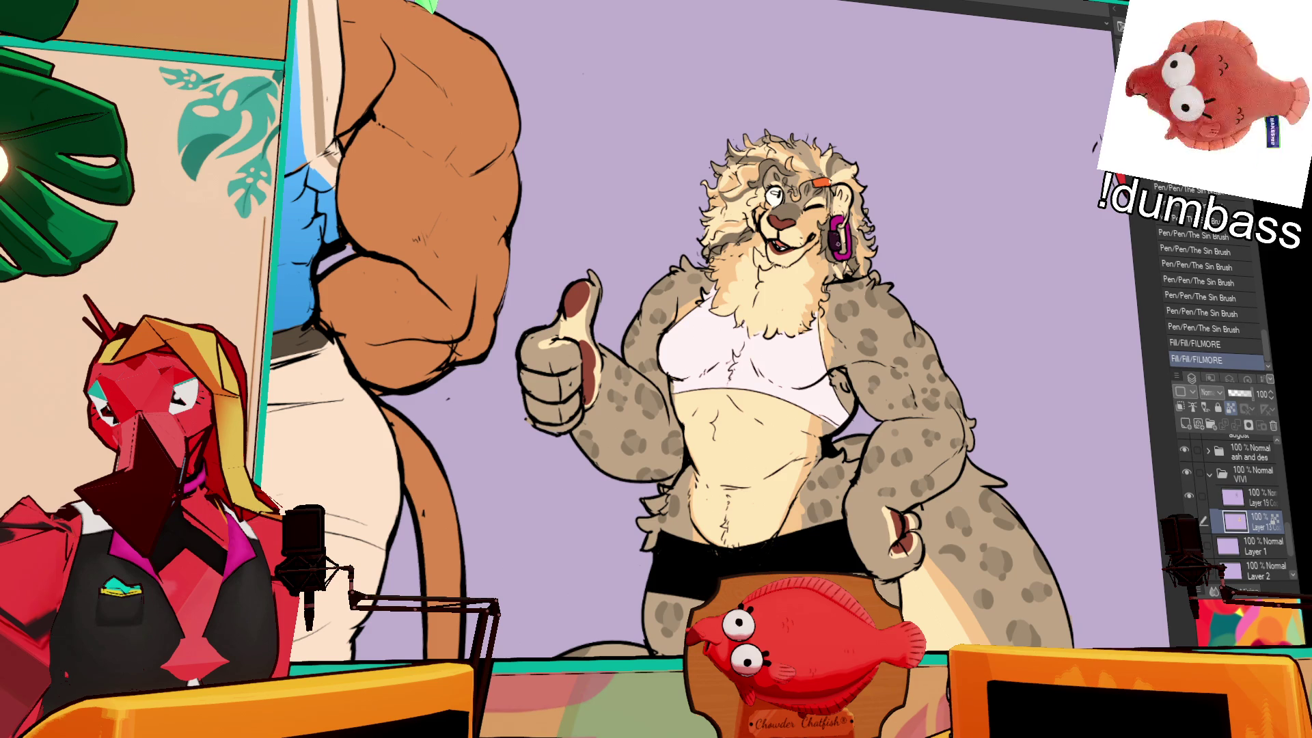
- Touch up the earring colour and redraw the line art around the eye on Layer 19
left_click_drag(839, 235, 834, 239)
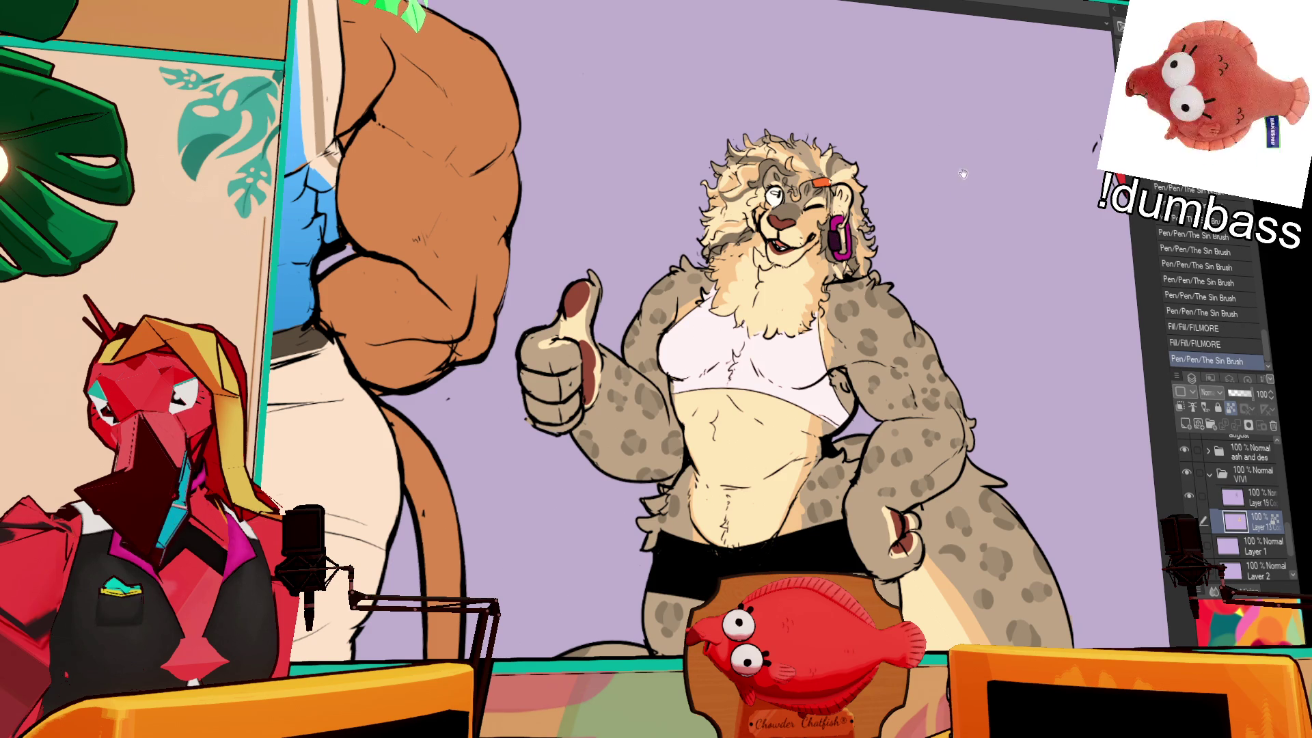
scroll(1041, 146, "up", 4)
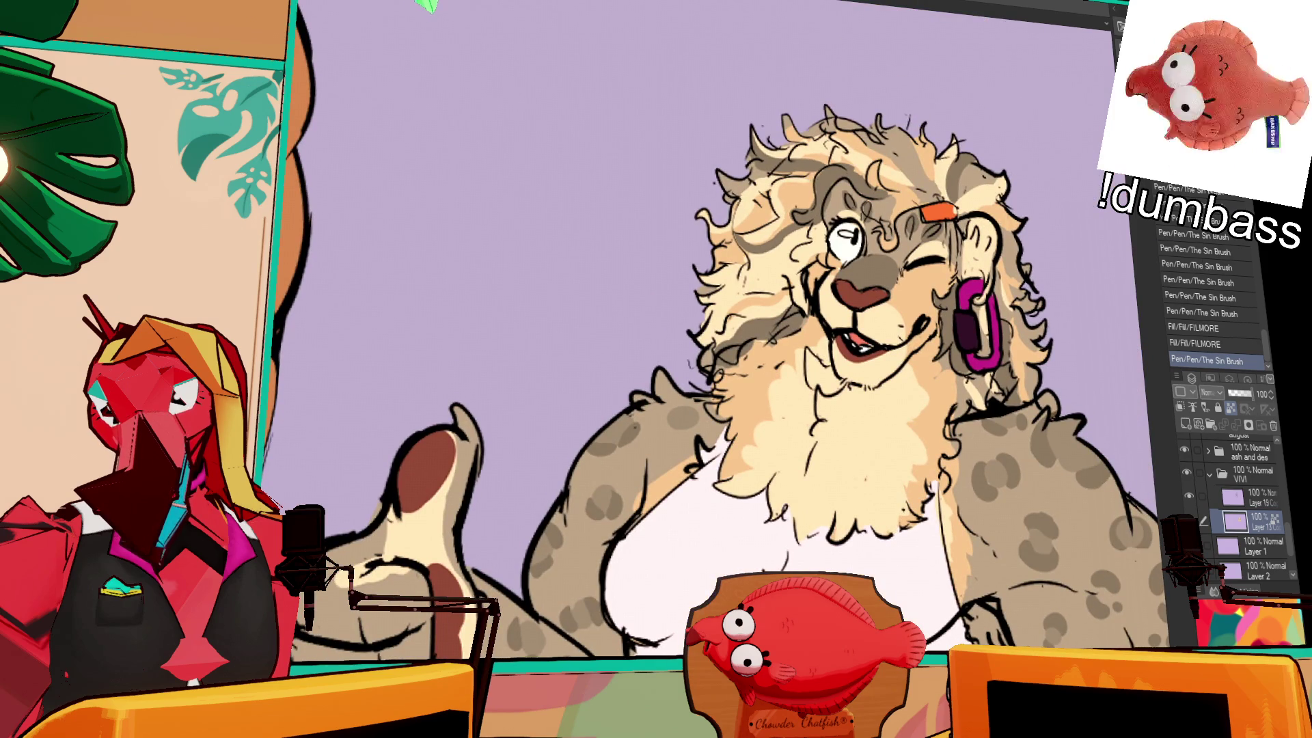
left_click(1237, 497)
left_click_drag(823, 320, 827, 322)
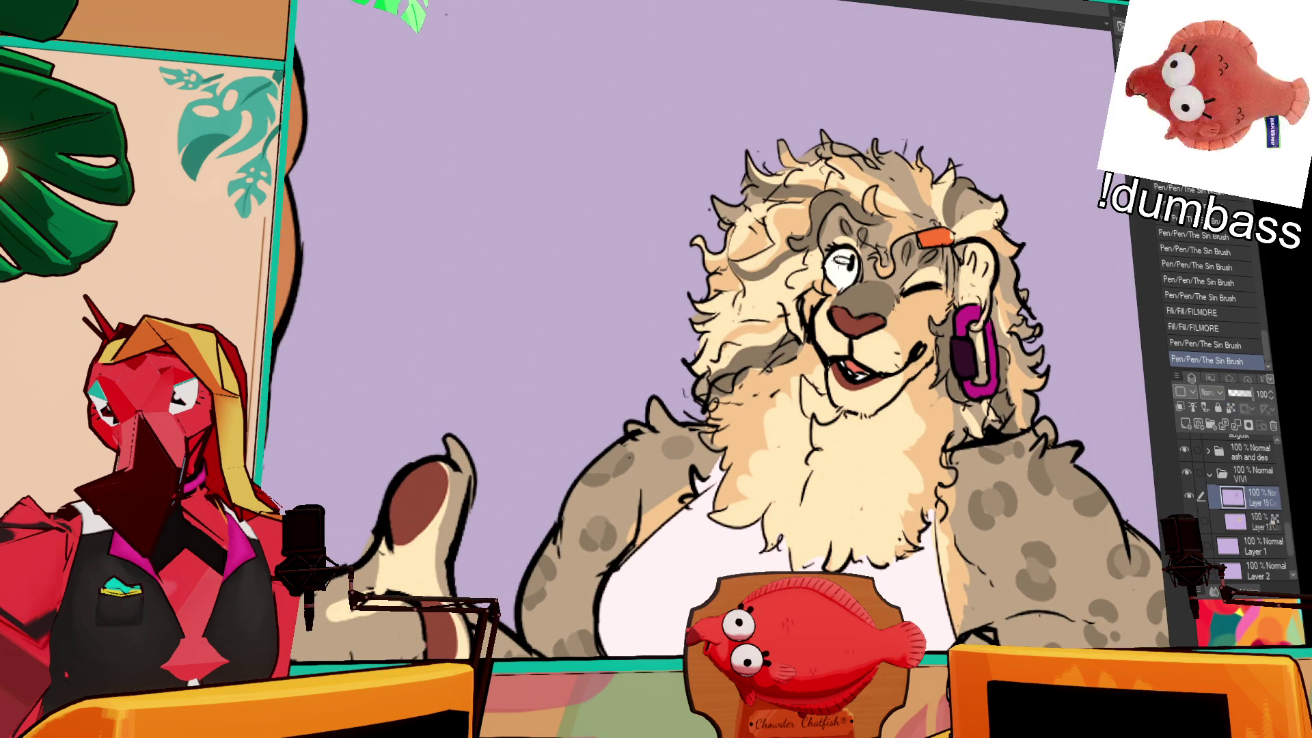
key("ctrl+z")
mouse_move(830, 256)
left_mouse_down()
mouse_move(847, 281)
mouse_move(839, 264)
left_mouse_up()
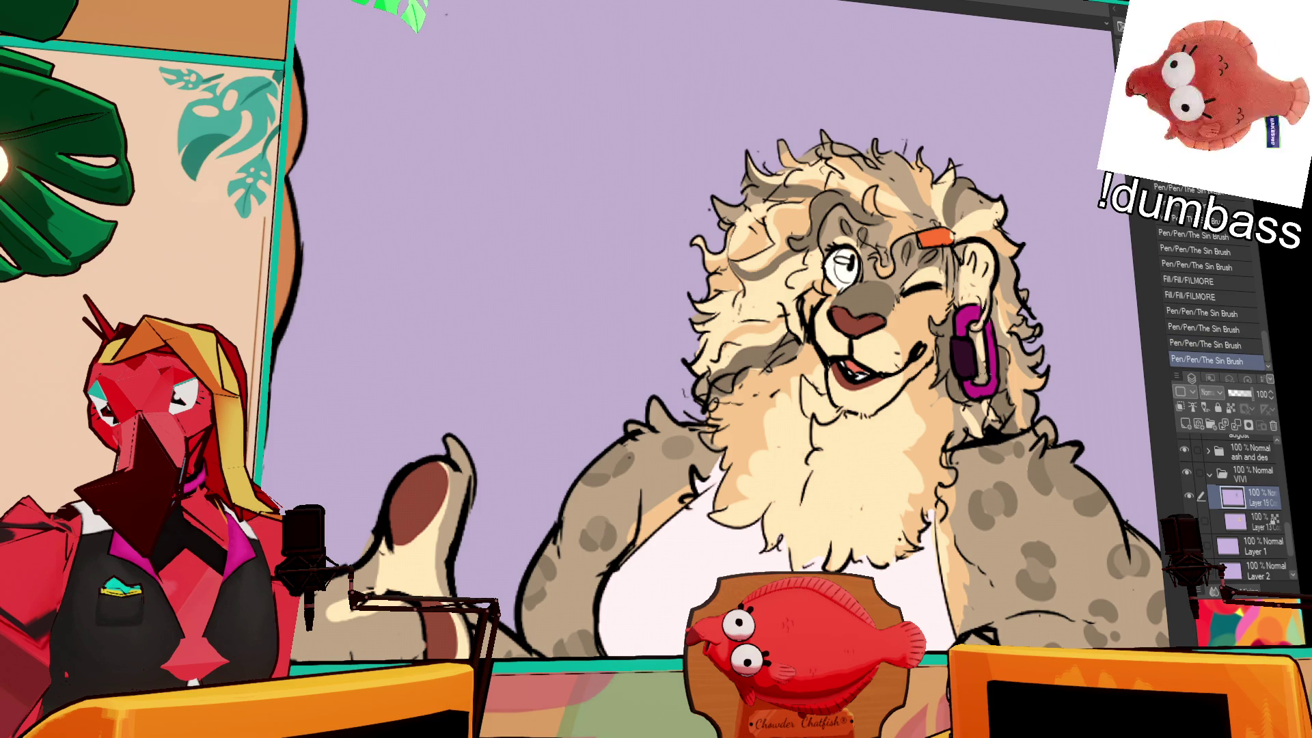
- On the colour layer, fill and paint the leopard's open eye pink, then deselect
left_click(1258, 523)
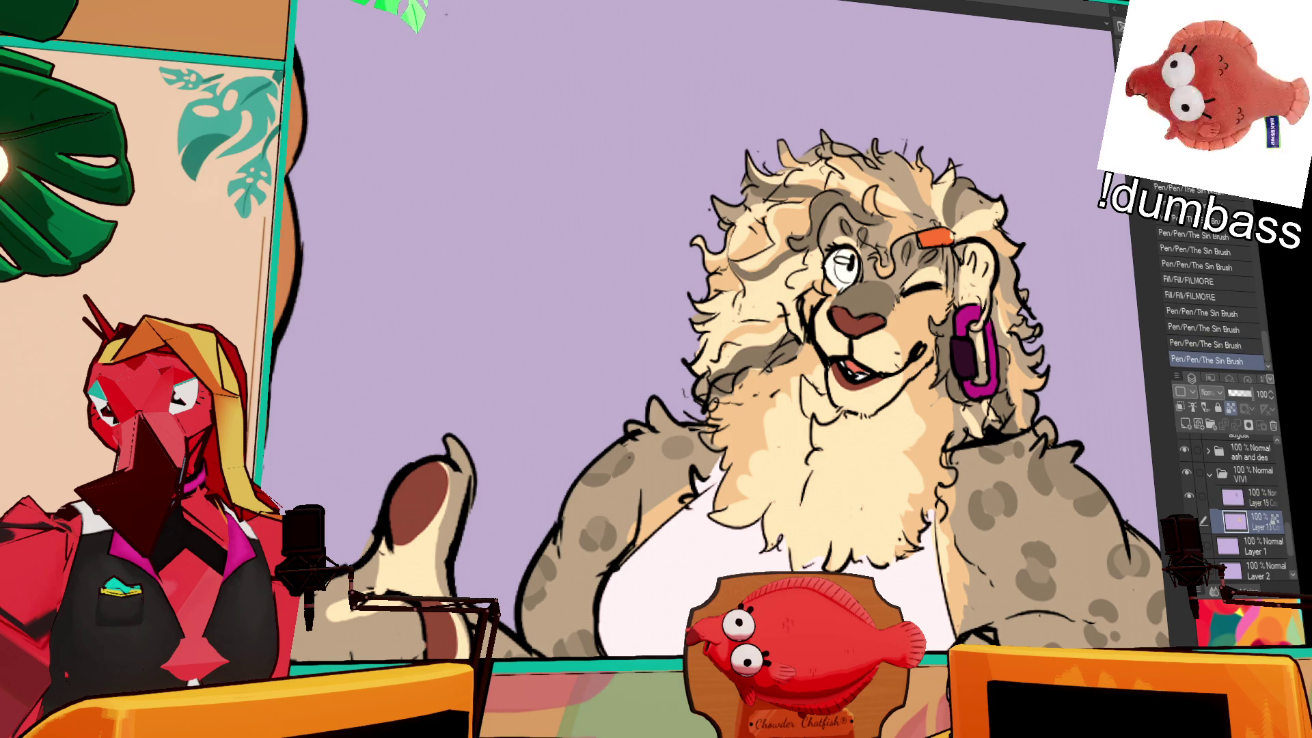
left_click(857, 278)
key("ctrl+z")
left_click(848, 270)
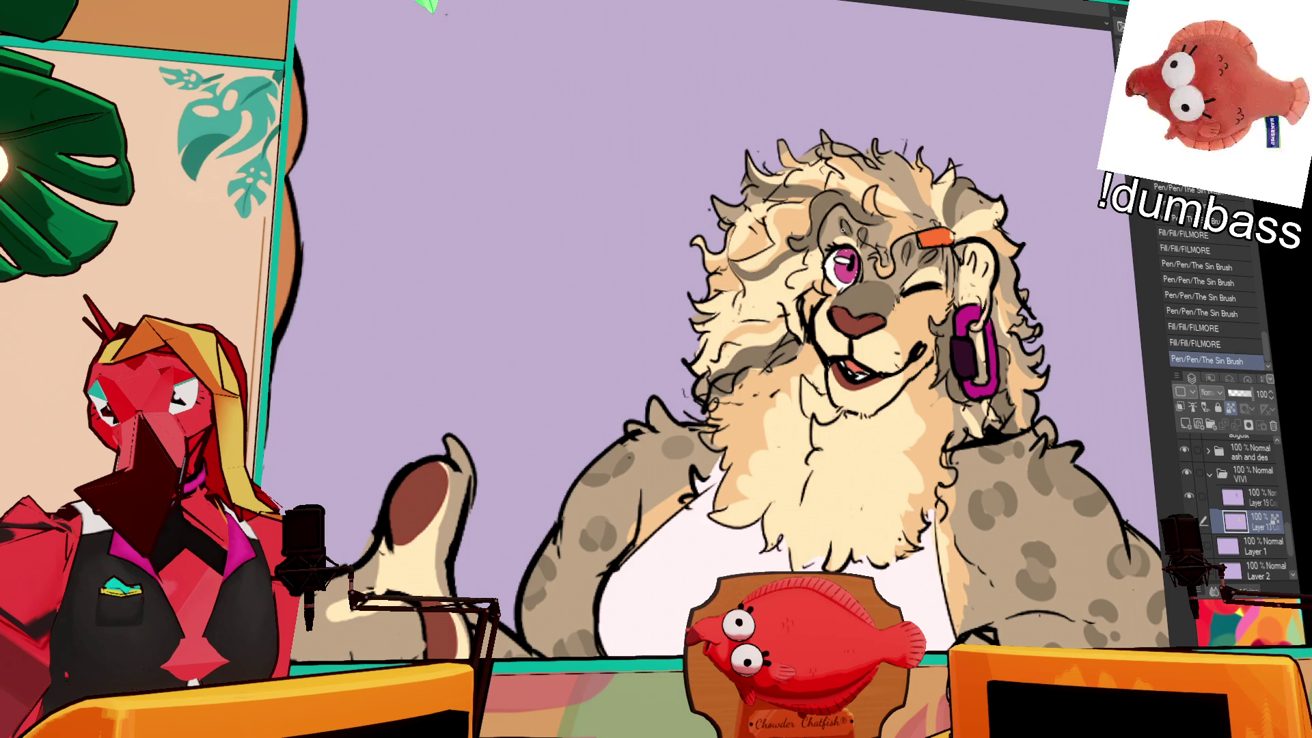
left_click_drag(845, 264, 852, 264)
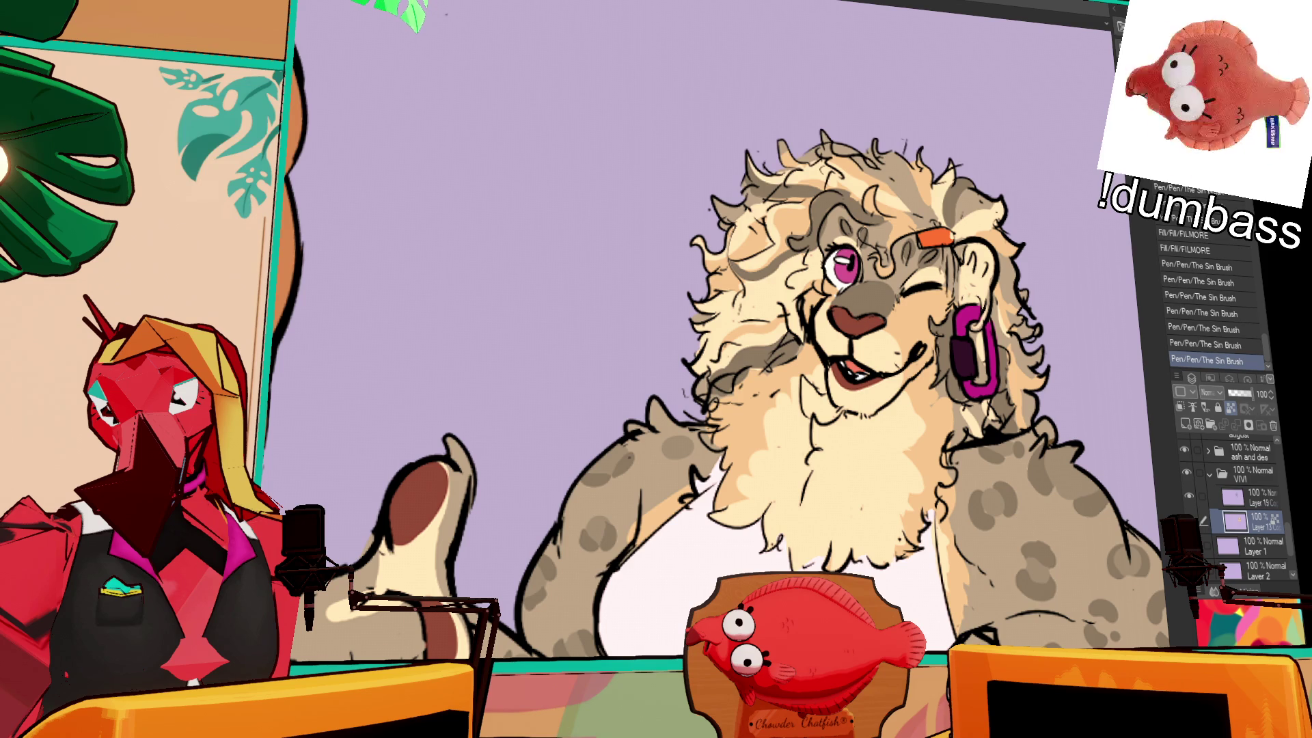
left_click(846, 270)
left_click_drag(843, 267, 853, 272)
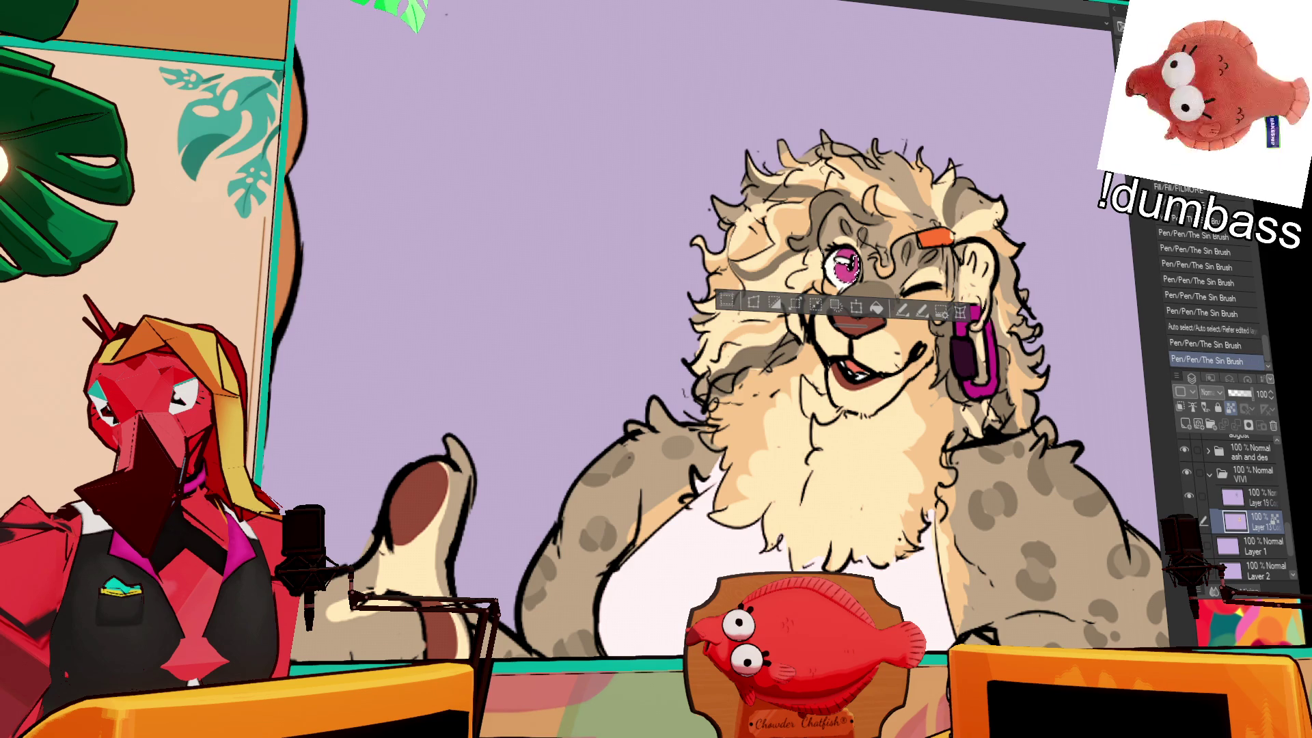
key("ctrl+z")
key("ctrl+z")
key("ctrl+z")
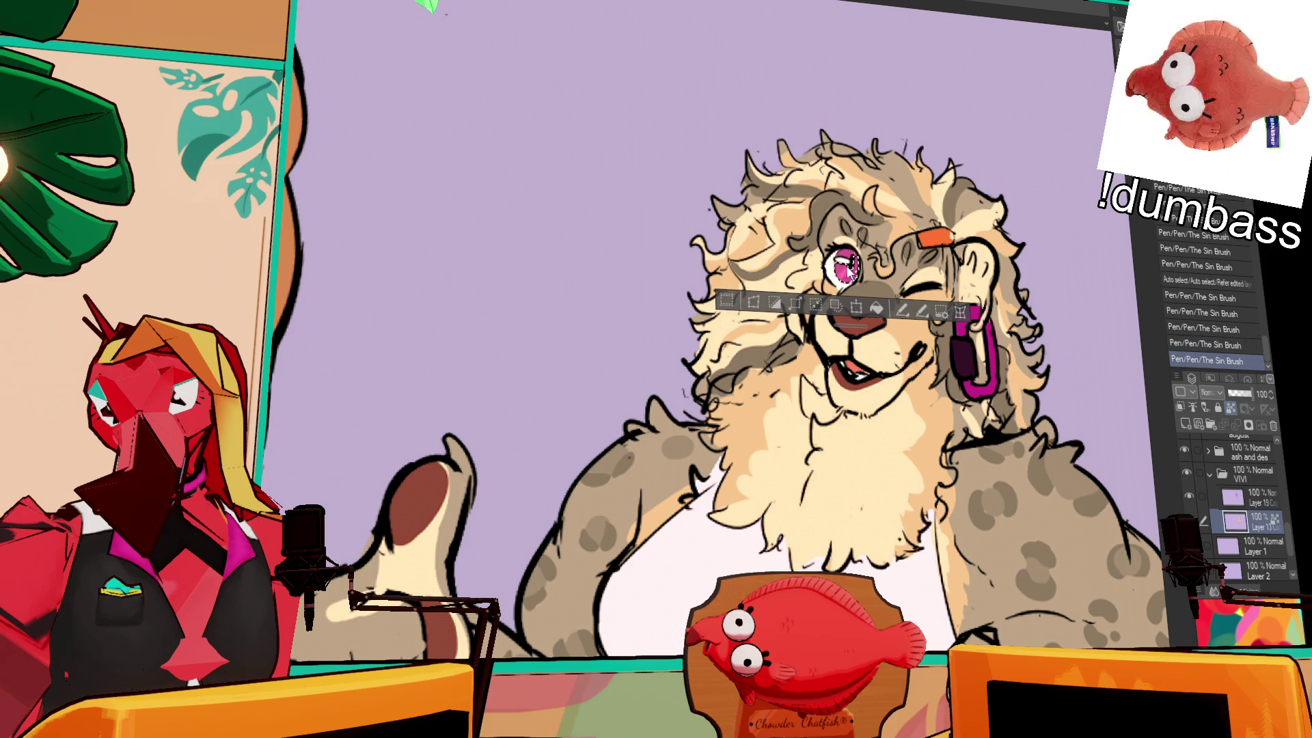
key("ctrl+y")
key("ctrl+y")
key("ctrl+y")
left_click_drag(838, 265, 851, 271)
key("ctrl+d")
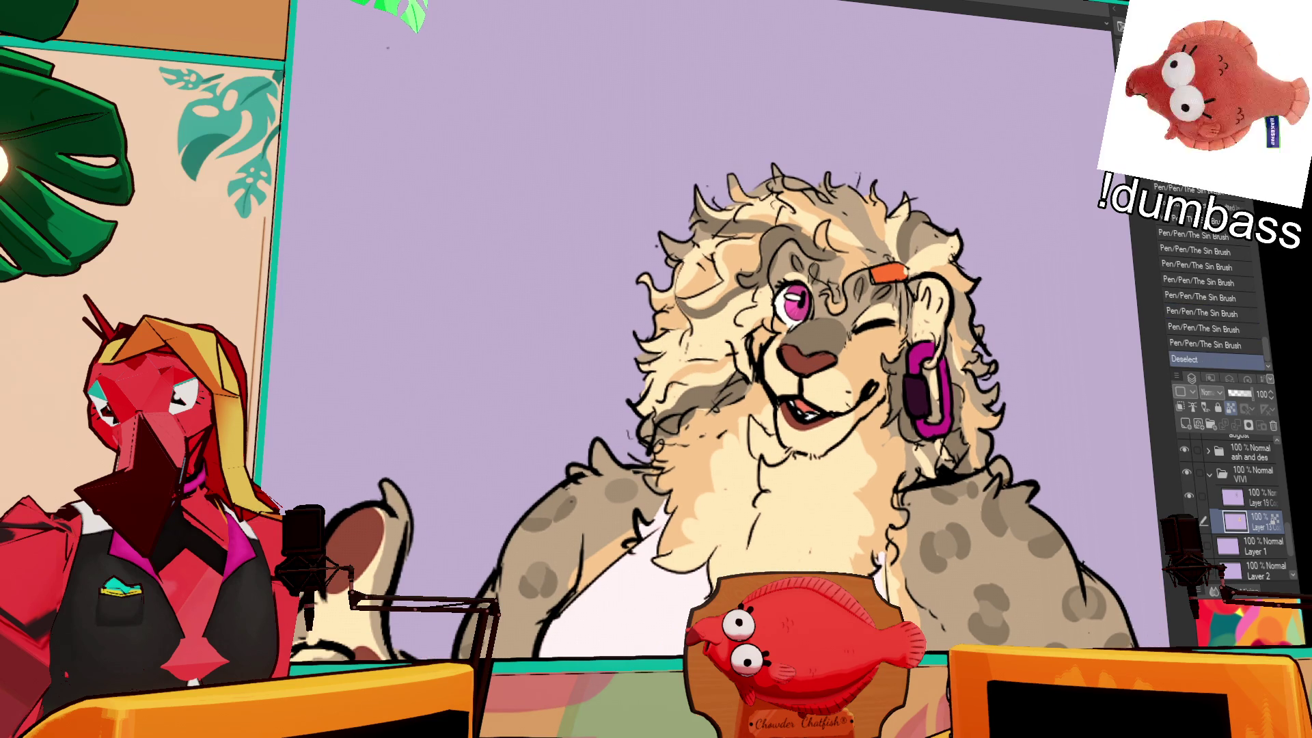
scroll(963, 253, "down", 5)
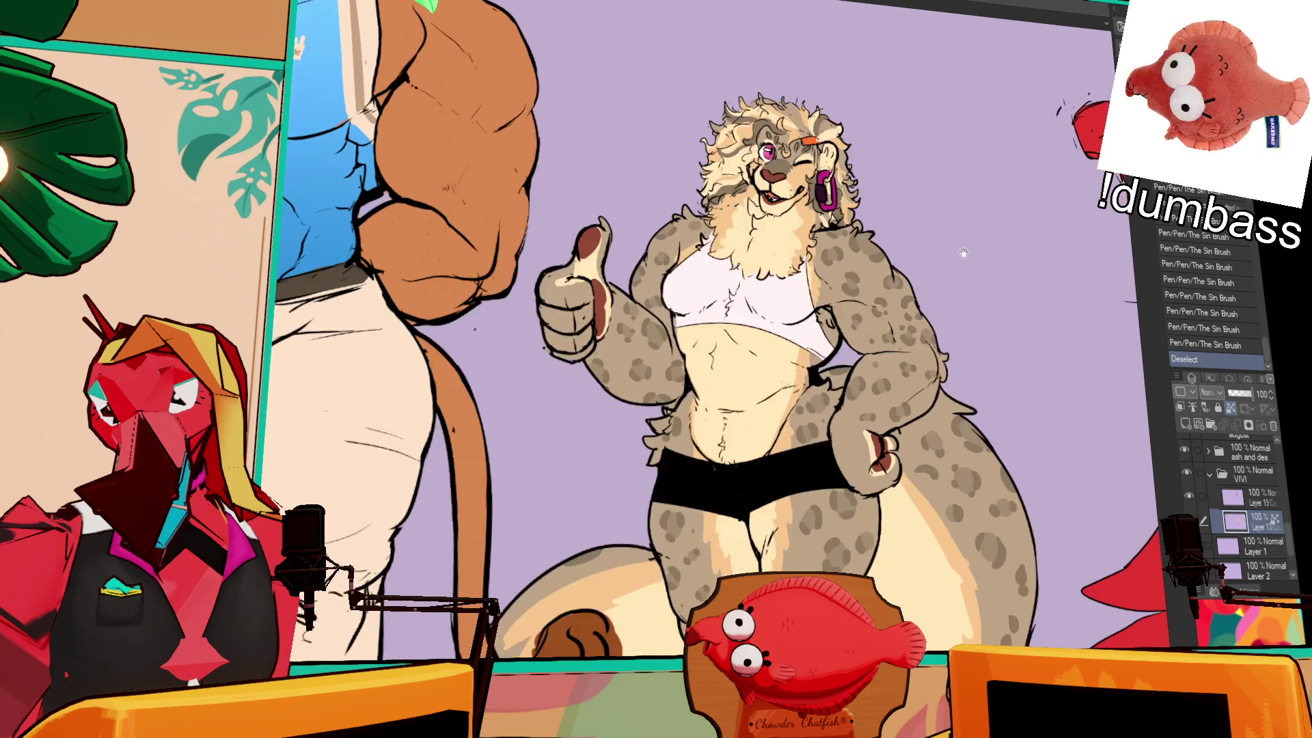
- Try erasing a stray line on the figure in Layer 19, then undo it
left_click(1255, 500)
mouse_move(841, 406)
left_mouse_down()
mouse_move(840, 418)
mouse_move(840, 395)
mouse_move(844, 417)
left_mouse_up()
key("ctrl+z")
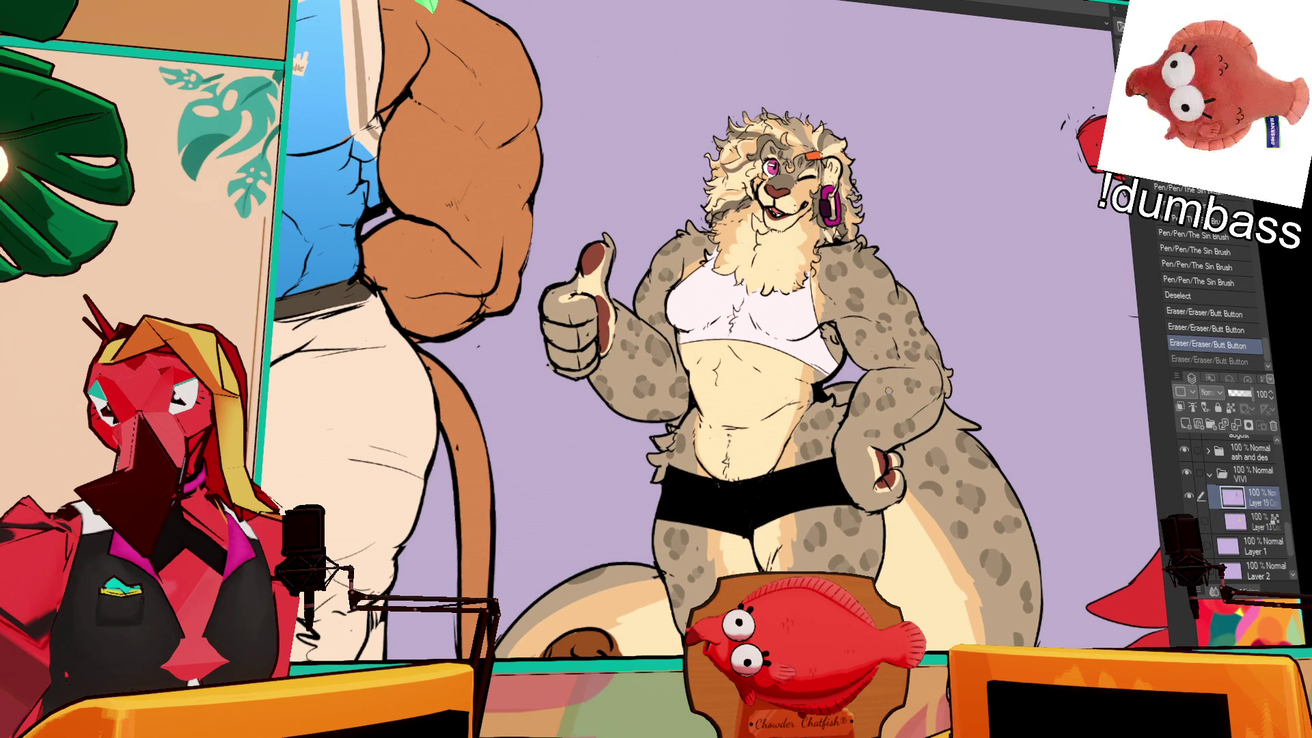
- Fill the earring dark purple on Layer 13 and touch up nearby lines
left_click(1249, 522)
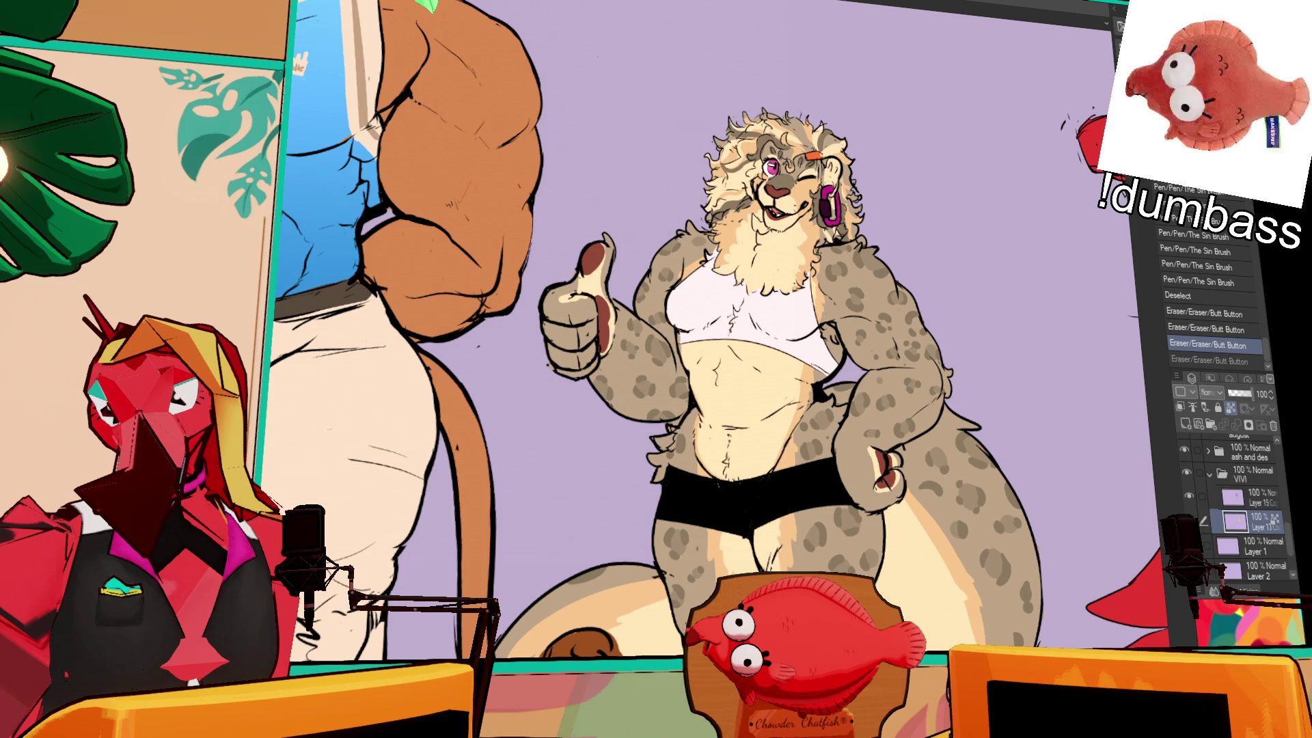
left_click(836, 213)
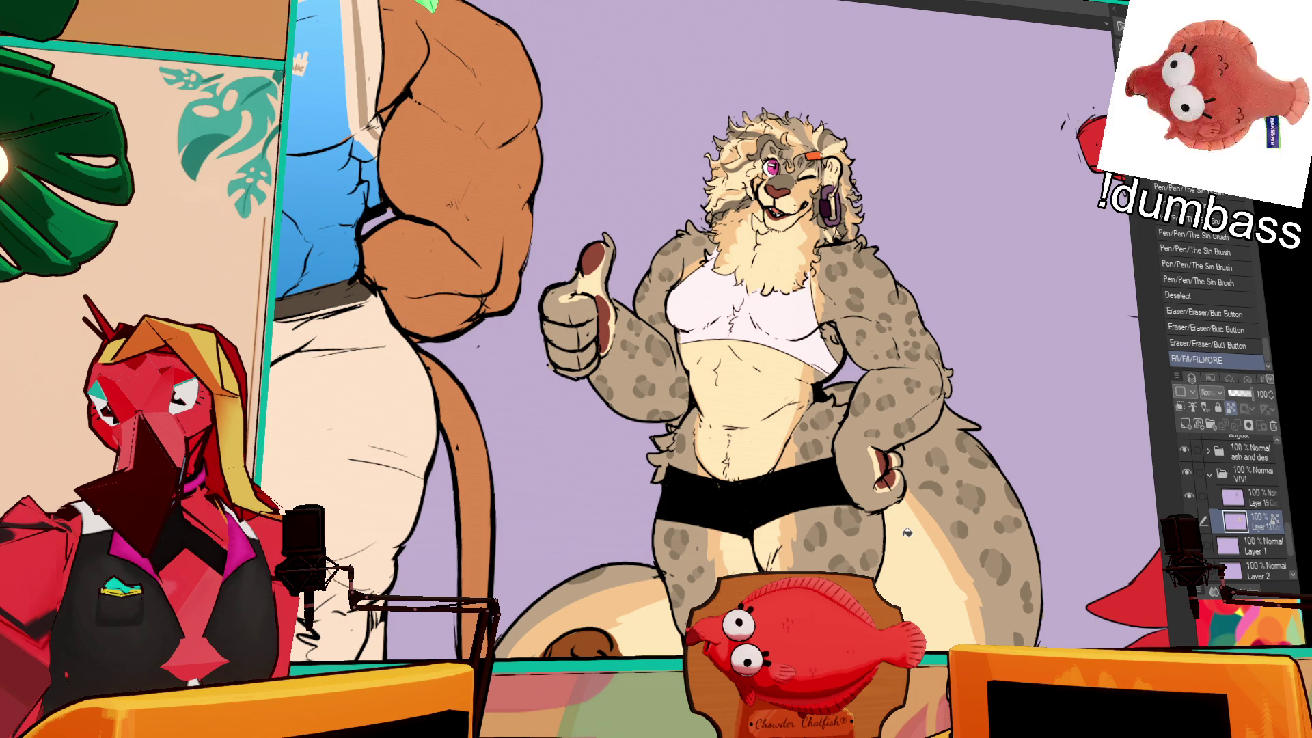
scroll(627, 301, "up", 4)
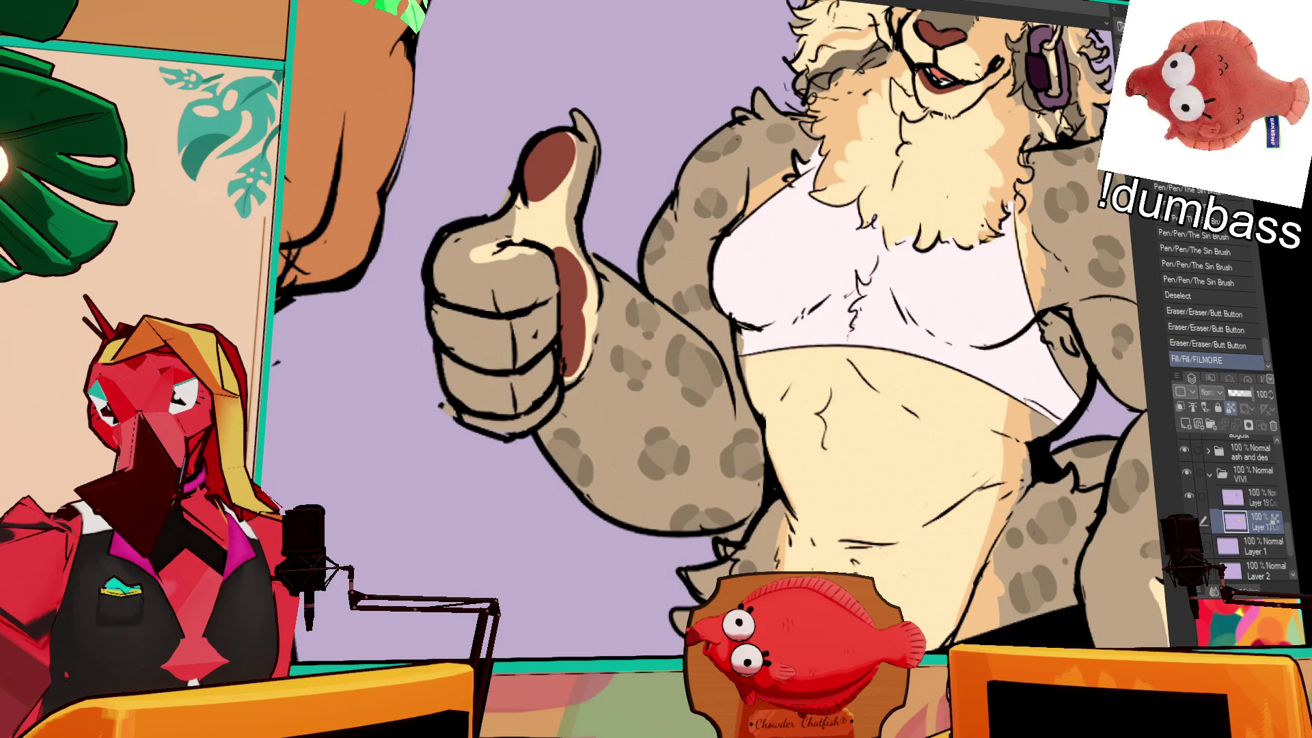
scroll(723, 329, "down", 4)
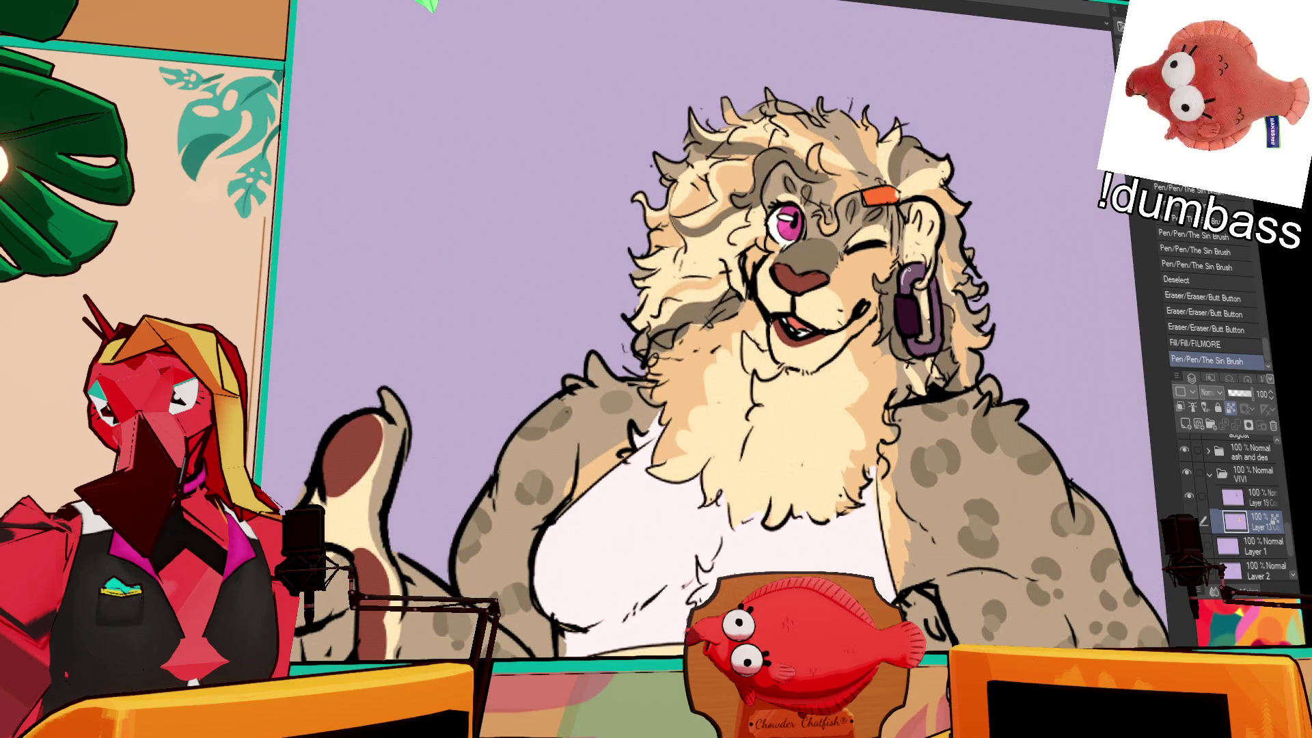
key("ctrl+y")
key("ctrl+z")
key("ctrl+y")
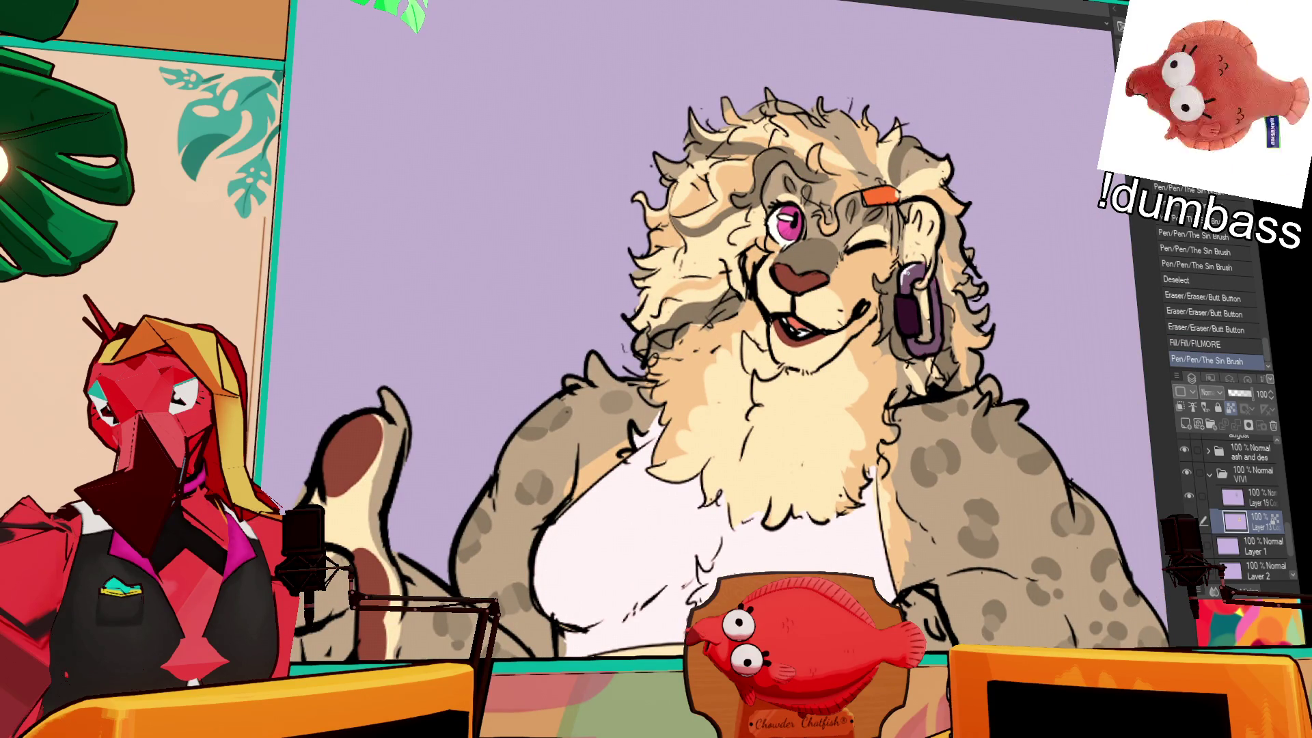
left_click_drag(935, 282, 936, 299)
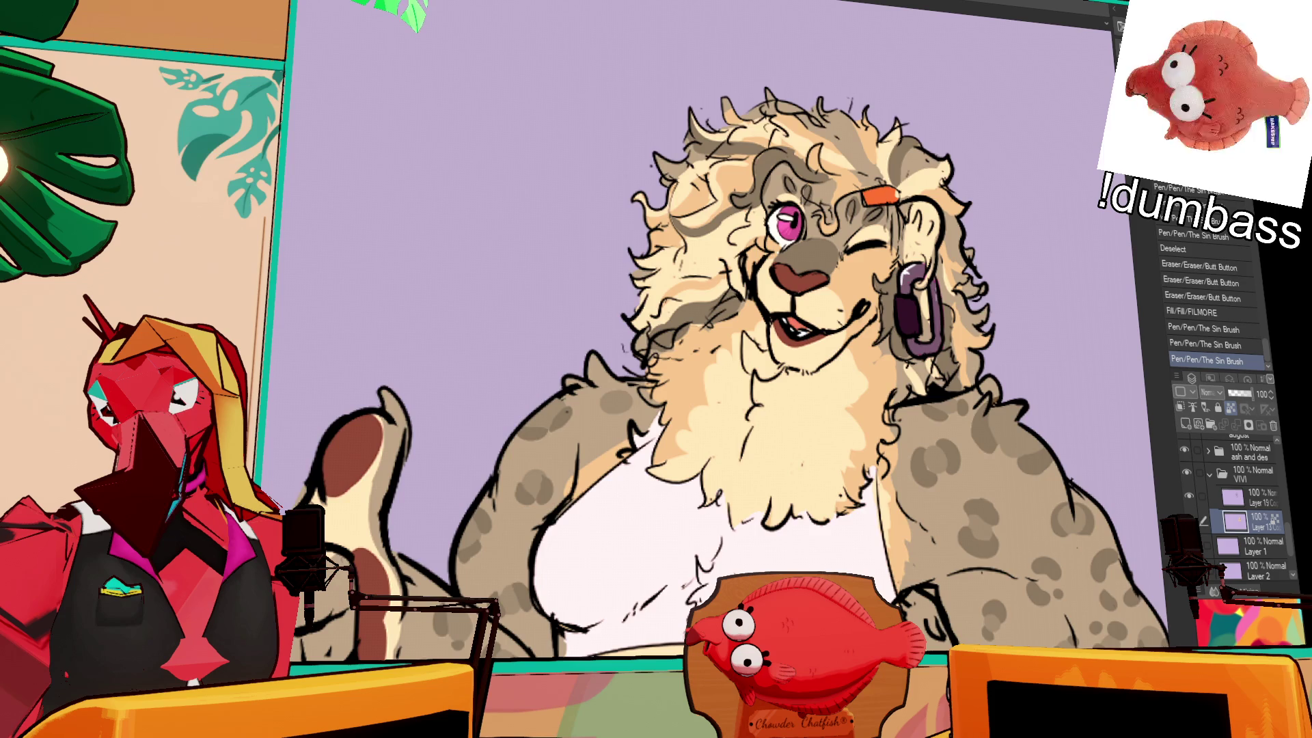
- Zoom out to the whole leopard and add Layer 19 to the selection with Layer 13
key("ctrl+minus")
scroll(951, 186, "down", 2)
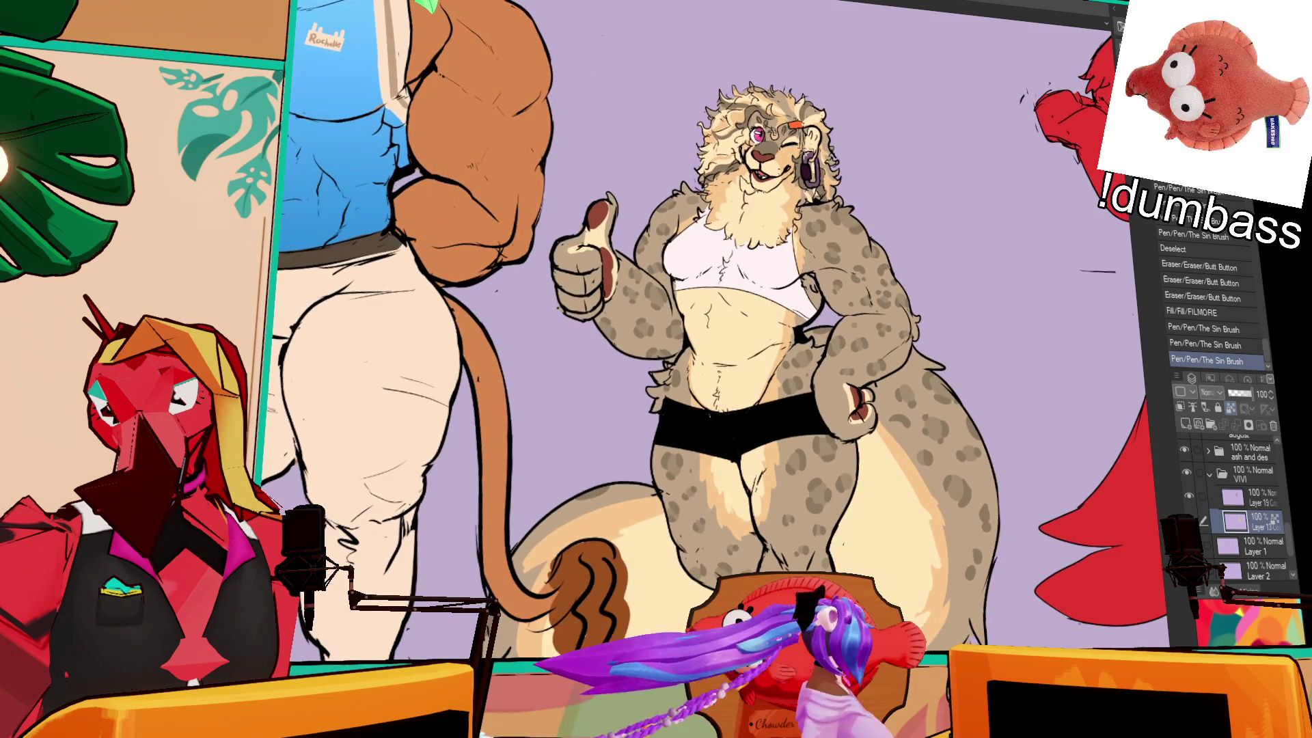
scroll(947, 205, "up", 1)
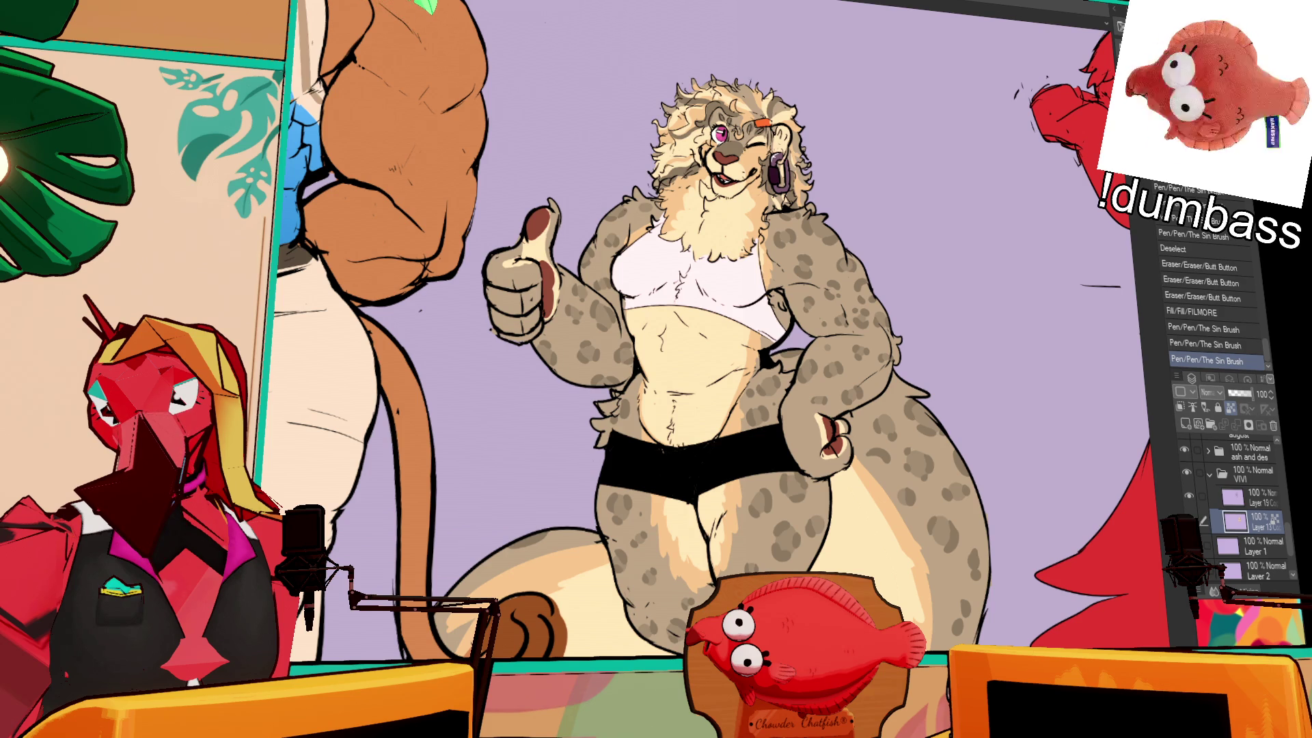
left_click(1257, 498, "shift")
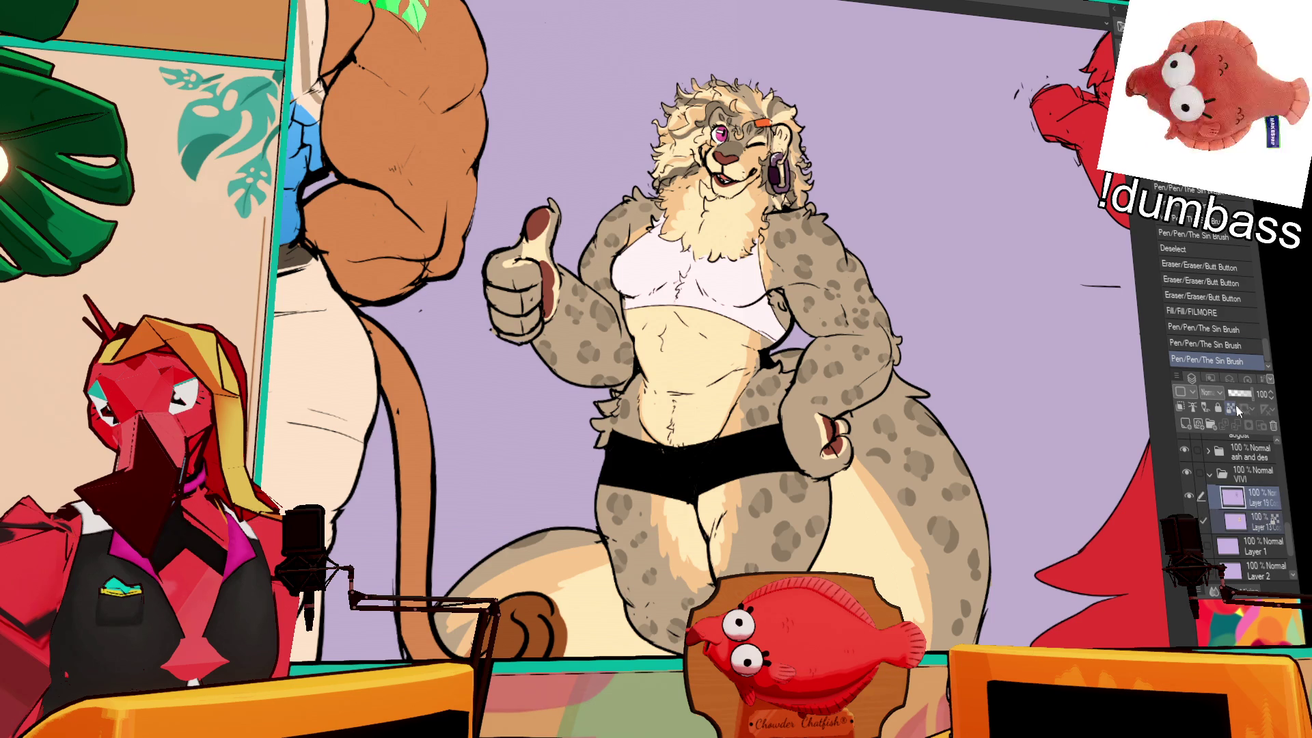
- Set the leopard layers to 33% opacity, add a new raster layer and try test strokes
left_click(1237, 393)
left_click(1167, 424)
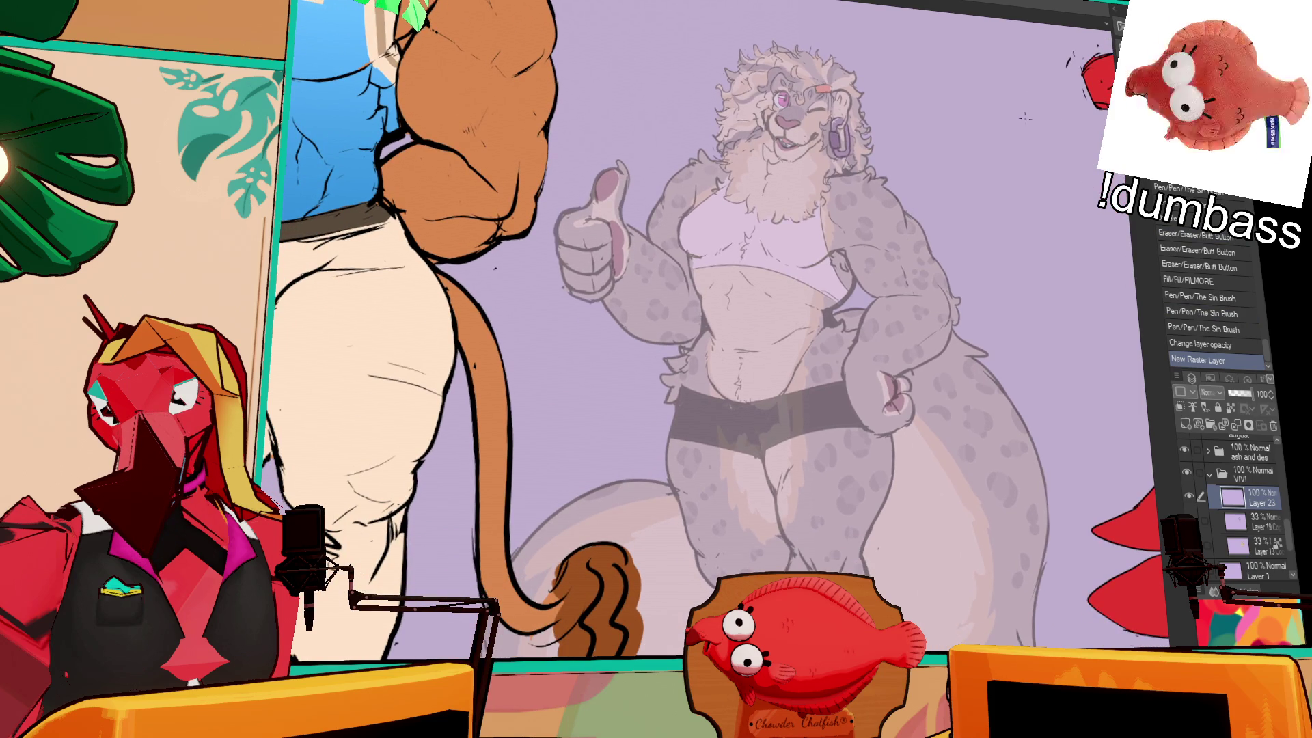
left_click_drag(862, 261, 869, 268)
key("ctrl+z")
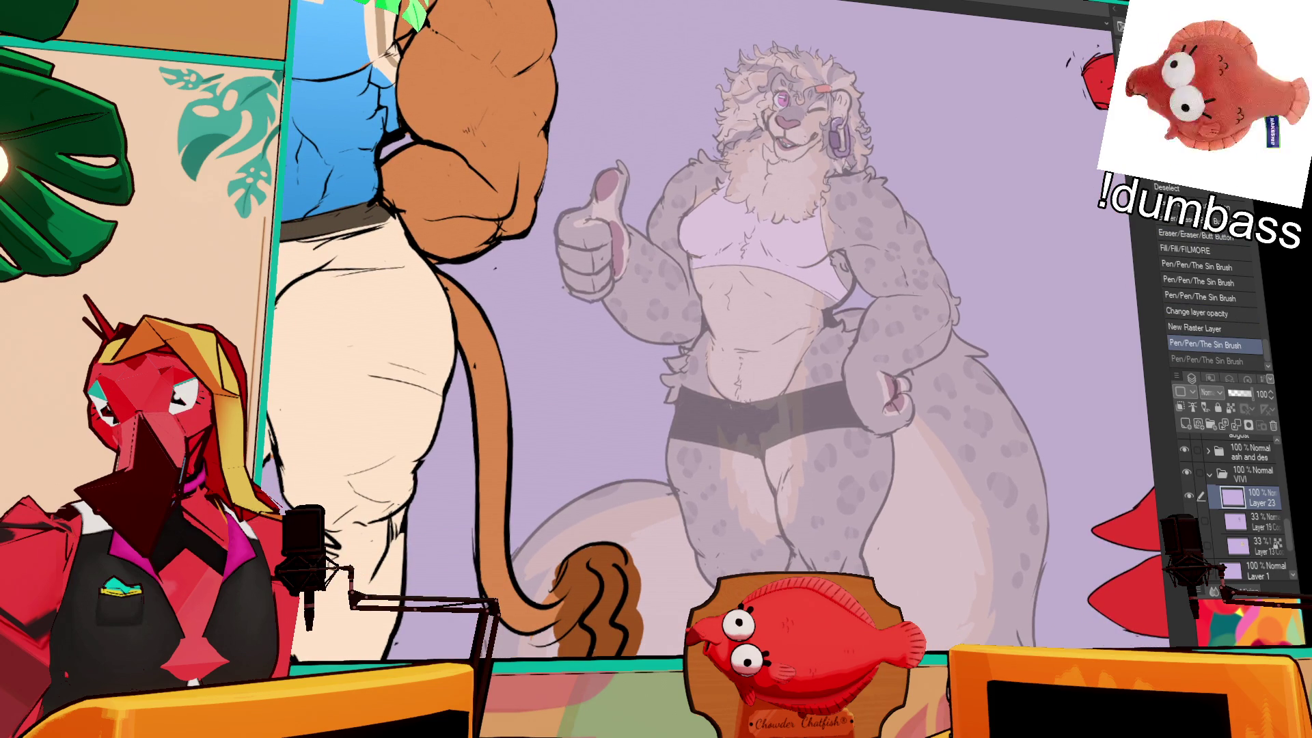
key("ctrl+z")
mouse_move(855, 267)
left_mouse_down()
mouse_move(896, 250)
mouse_move(888, 240)
left_mouse_up()
scroll(888, 240, "left", 3)
key("ctrl+z")
key("ctrl+y")
- Ink new line work at the leopard's arm, neck and right shoulder
mouse_move(765, 224)
left_mouse_down()
mouse_move(718, 275)
mouse_move(729, 267)
left_mouse_up()
key("ctrl+z")
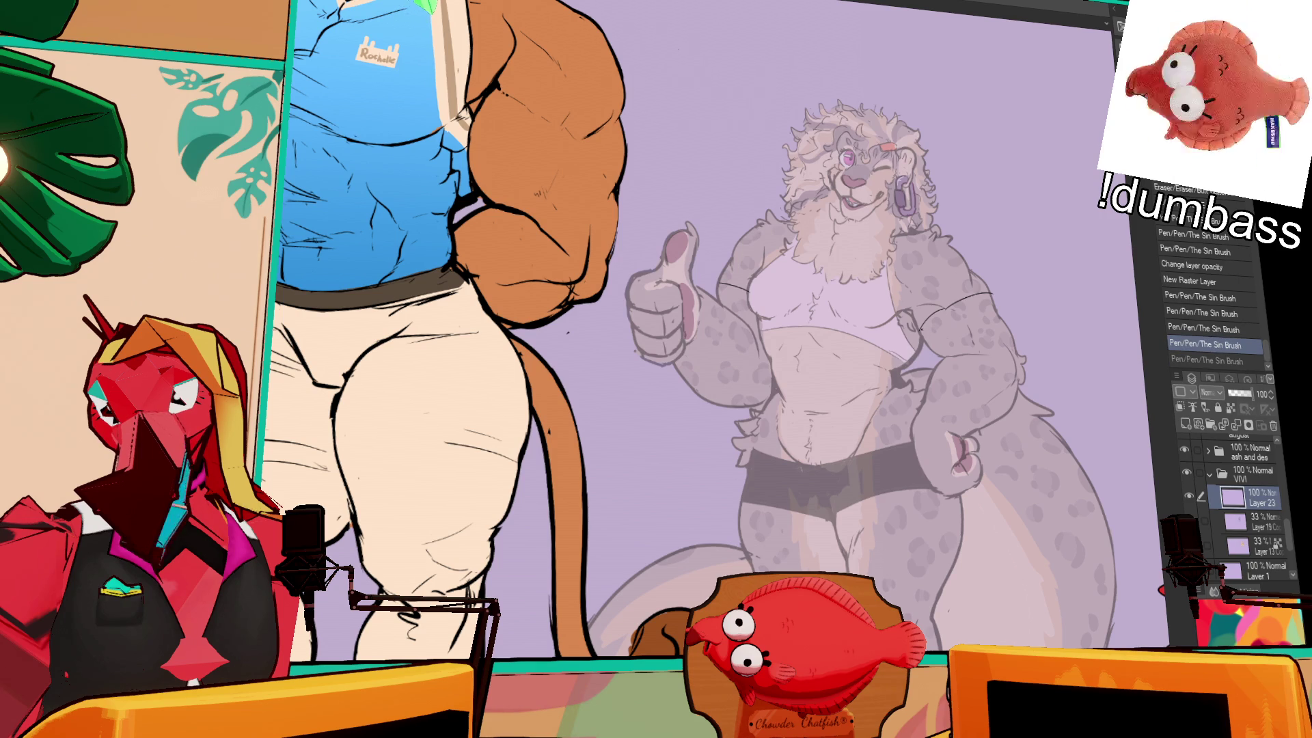
key("ctrl+y")
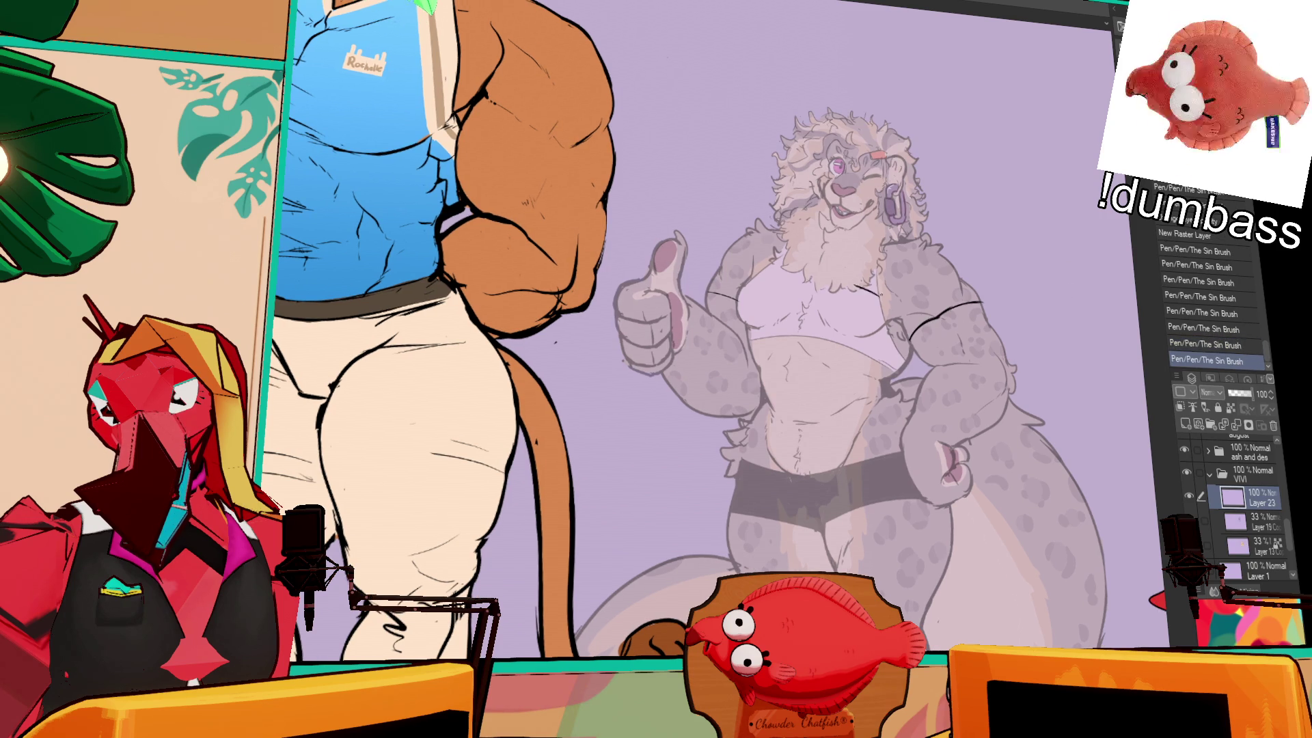
key("ctrl+z")
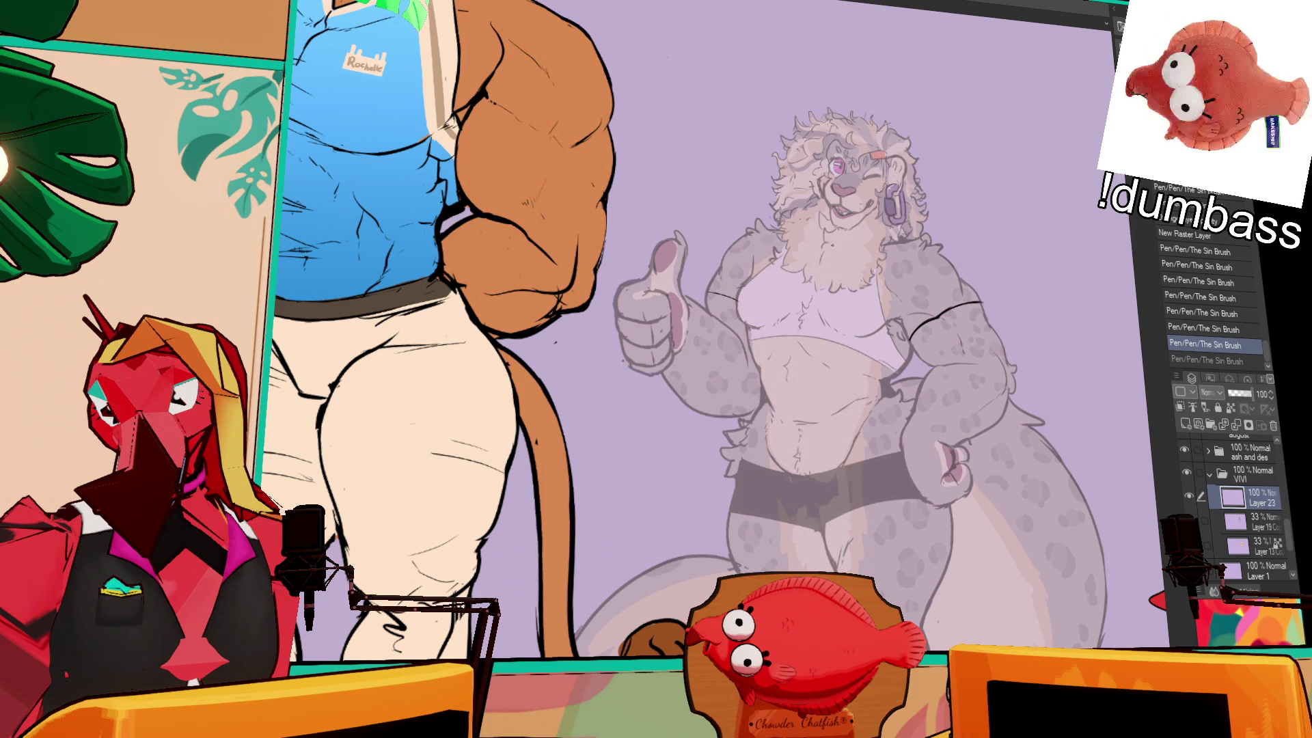
left_click_drag(778, 230, 824, 250)
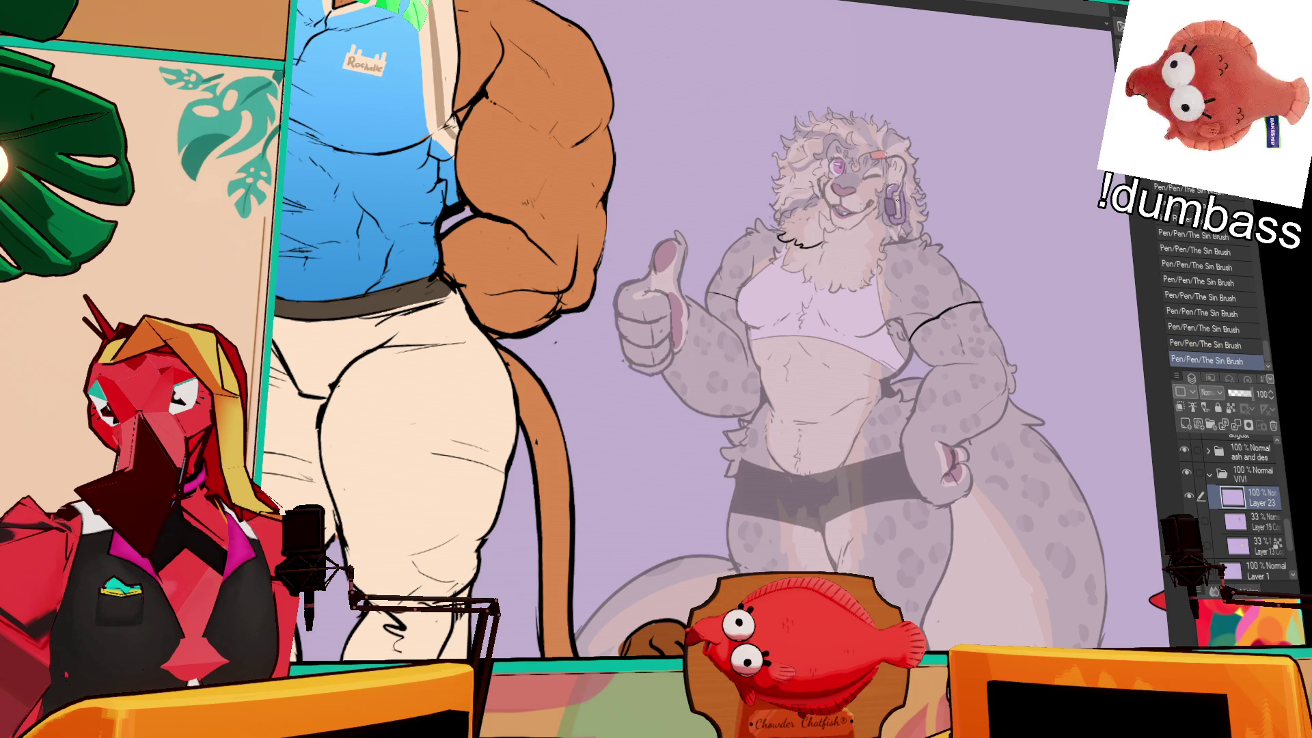
key("ctrl+z")
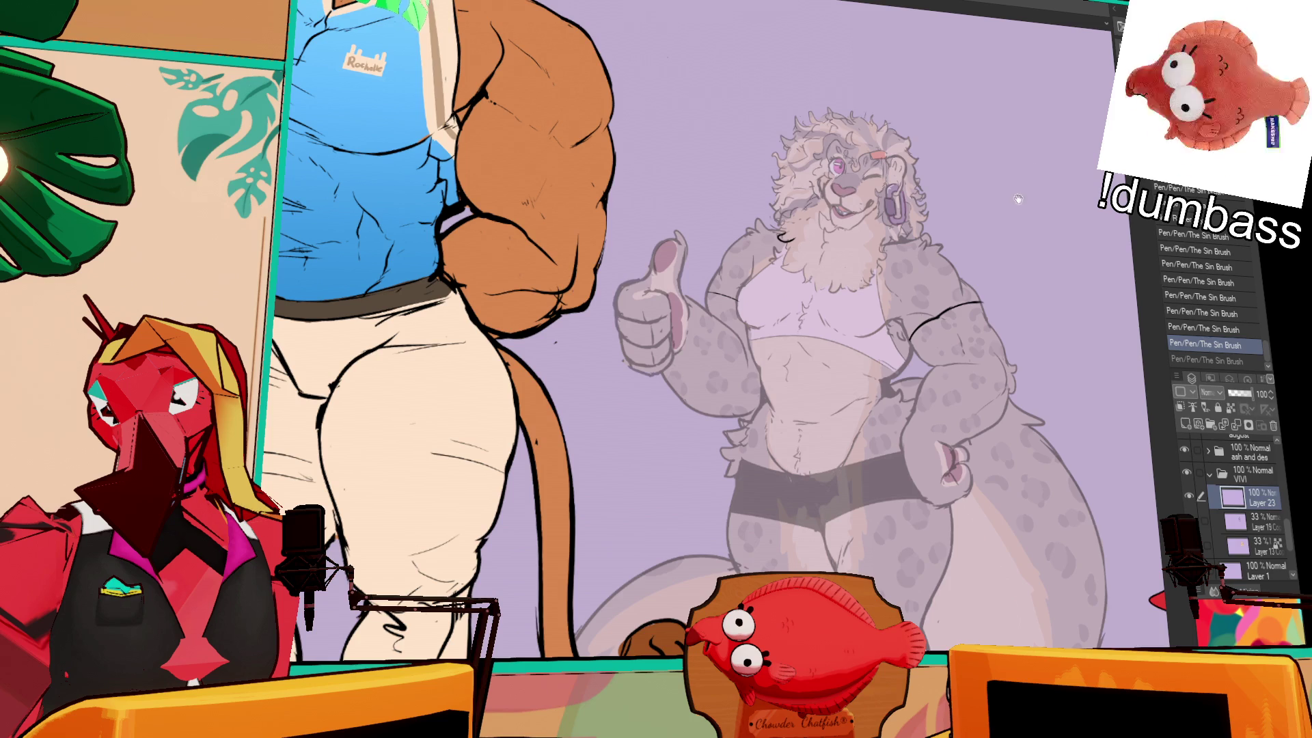
left_click_drag(807, 286, 822, 253)
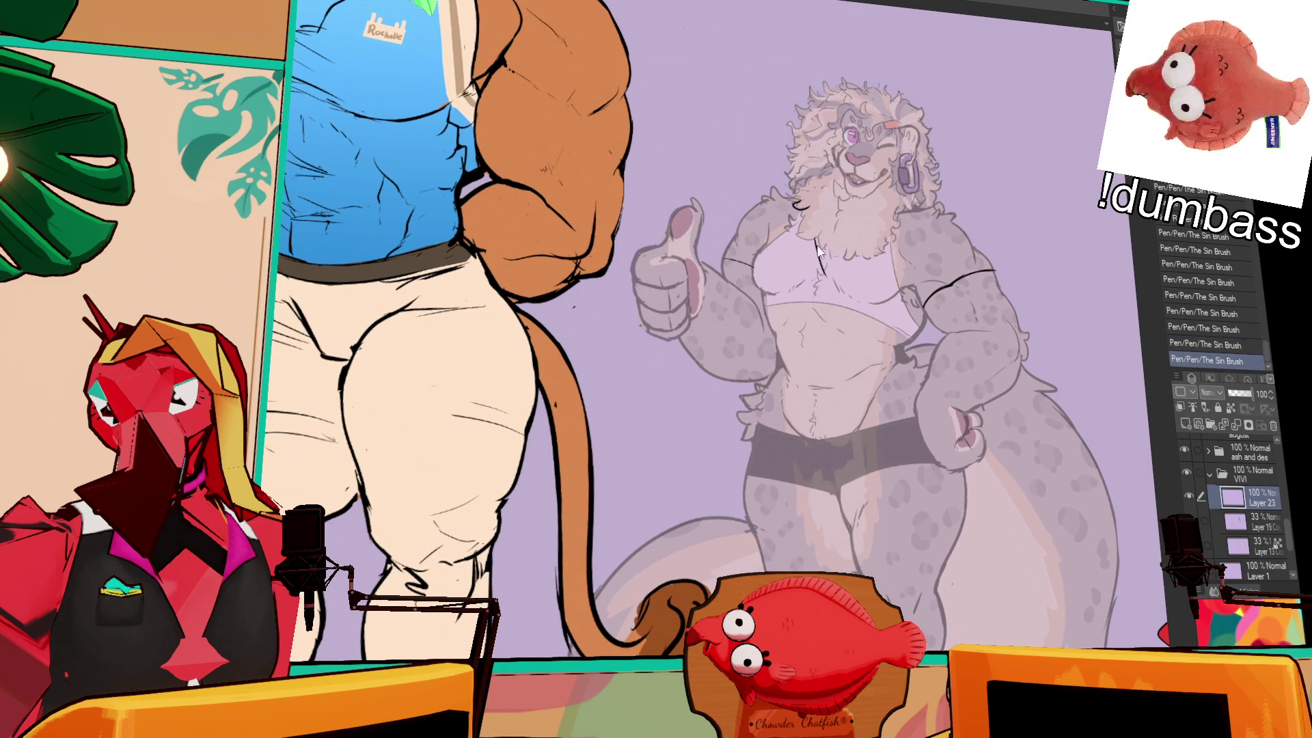
left_click_drag(822, 254, 876, 246)
key("ctrl+z")
left_click_drag(951, 168, 952, 149)
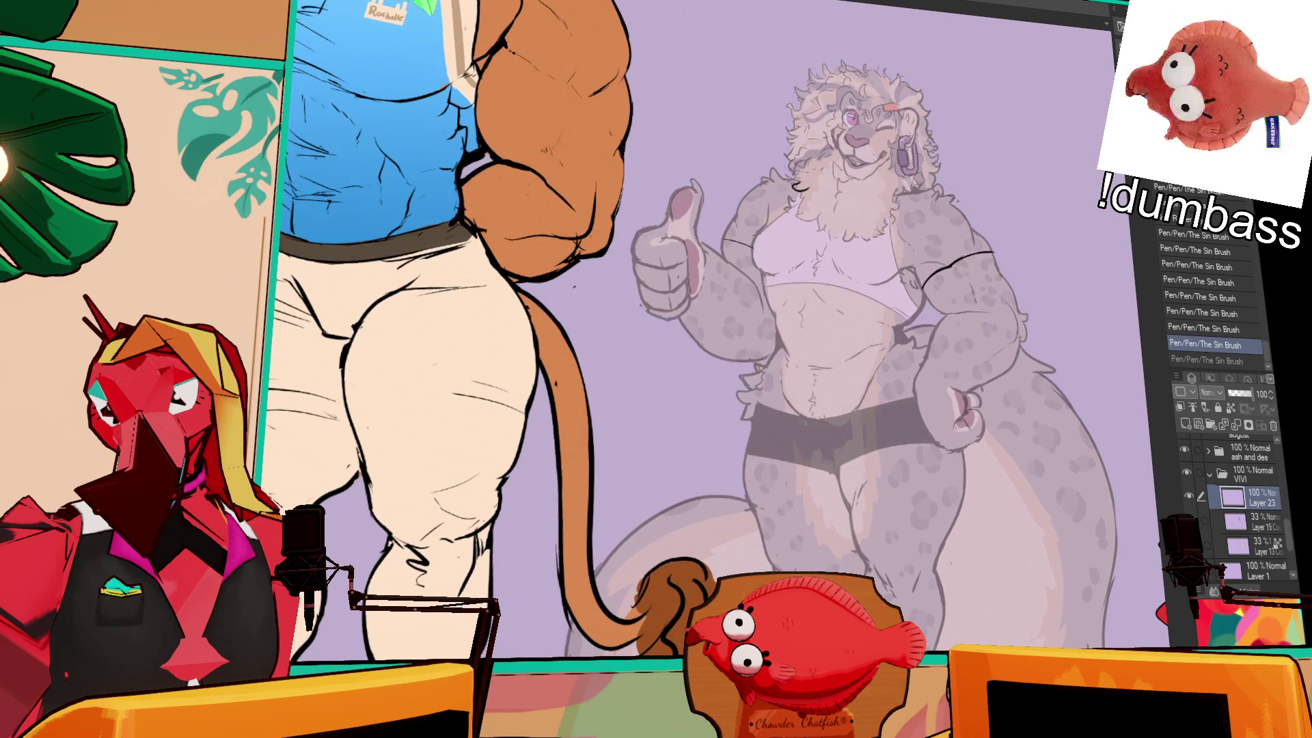
left_click_drag(912, 192, 968, 222)
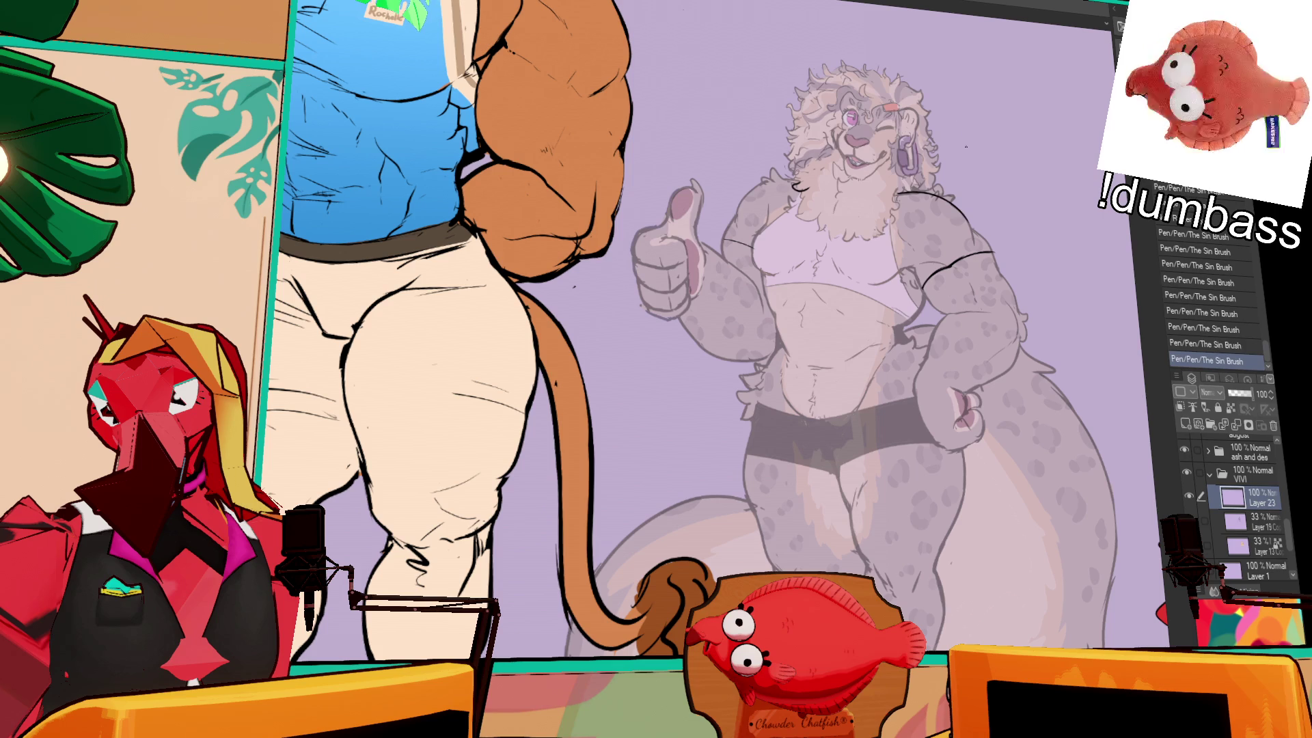
scroll(768, 100, "up", 5)
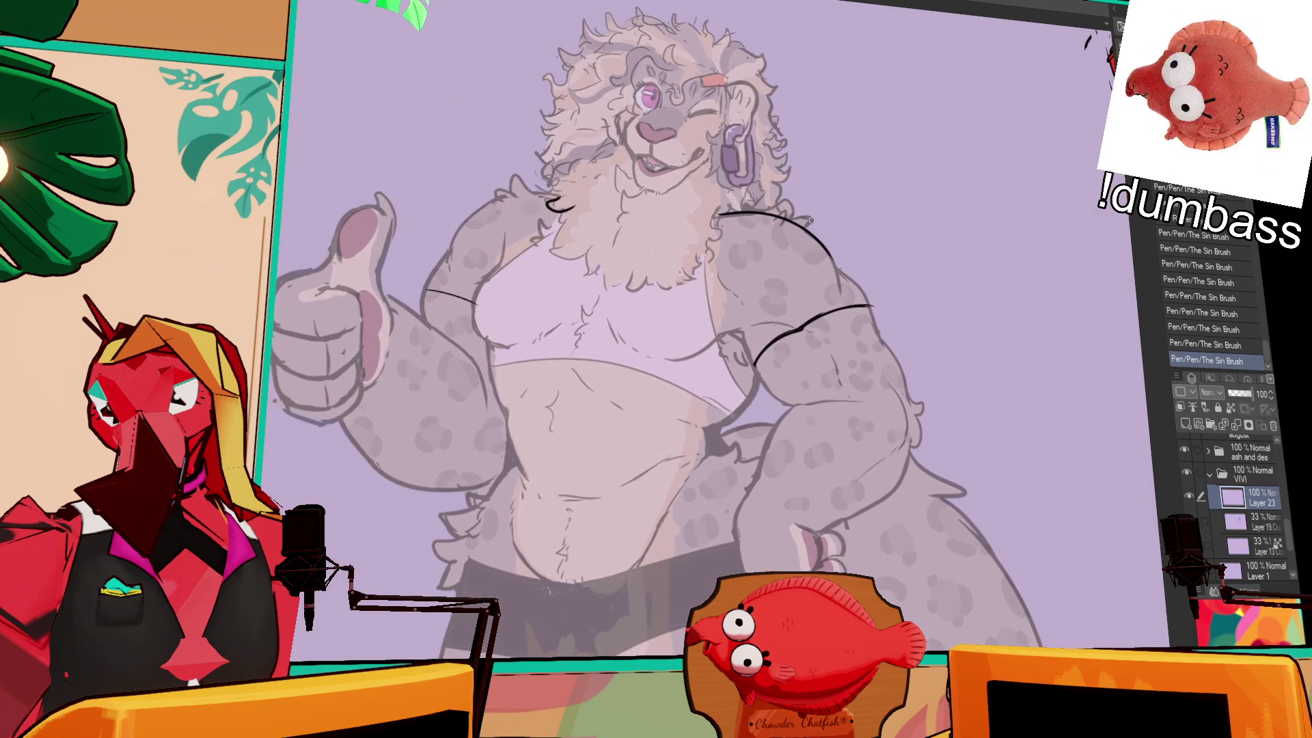
- Toggle undo and redo to compare the recent arm-strap strokes
key("ctrl+z")
key("ctrl+y")
key("ctrl+z")
key("ctrl+z")
key("ctrl+y")
key("ctrl+y")
- Pan over the leopard's torso and legs and undo the last stray stroke
left_click_drag(745, 351, 813, 292)
mouse_move(846, 369)
left_mouse_down()
mouse_move(925, 262)
mouse_move(904, 299)
left_mouse_up()
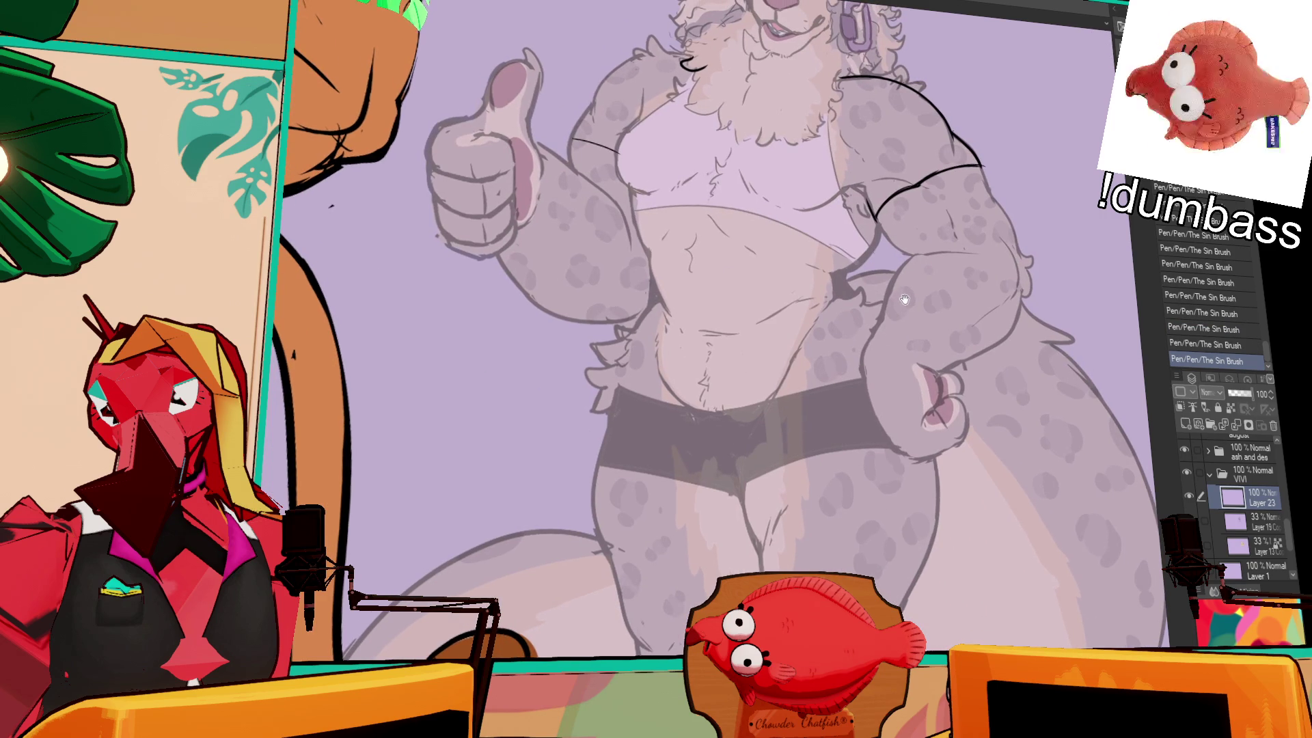
scroll(904, 211, "down", 3)
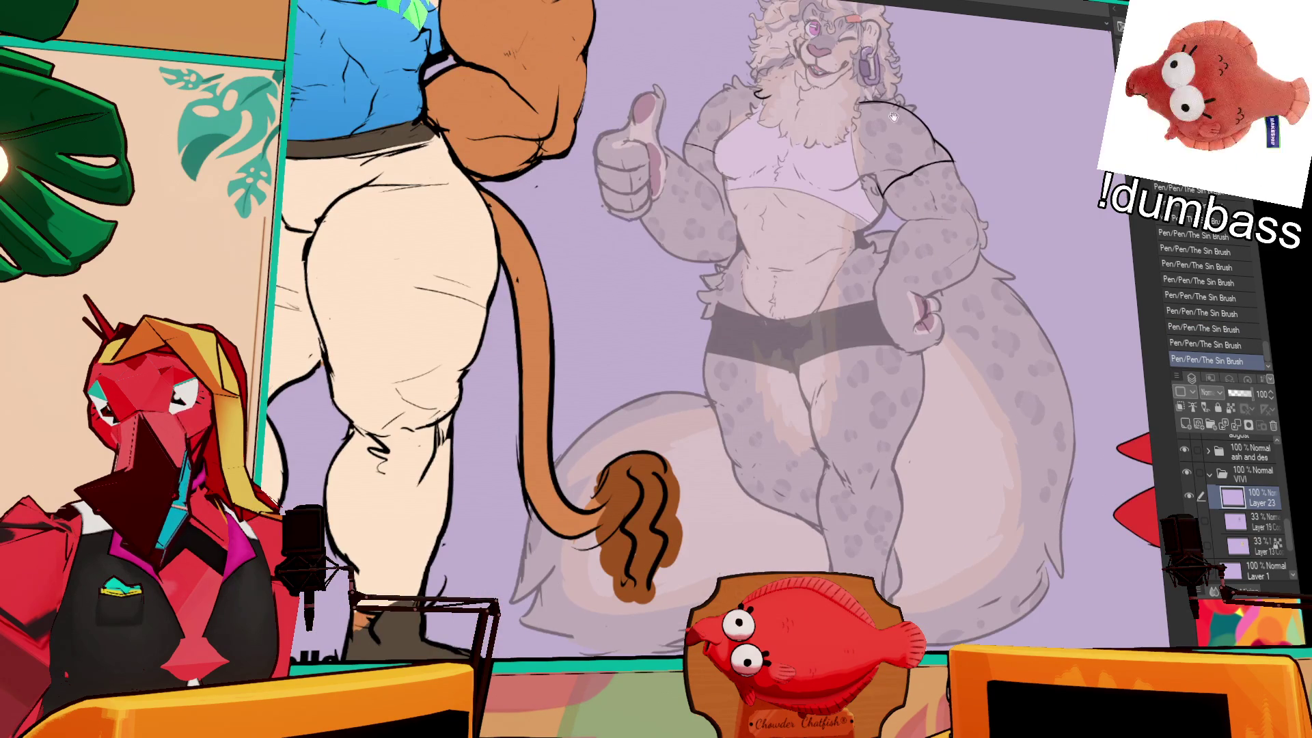
left_click_drag(903, 211, 927, 190)
left_click_drag(936, 413, 932, 427)
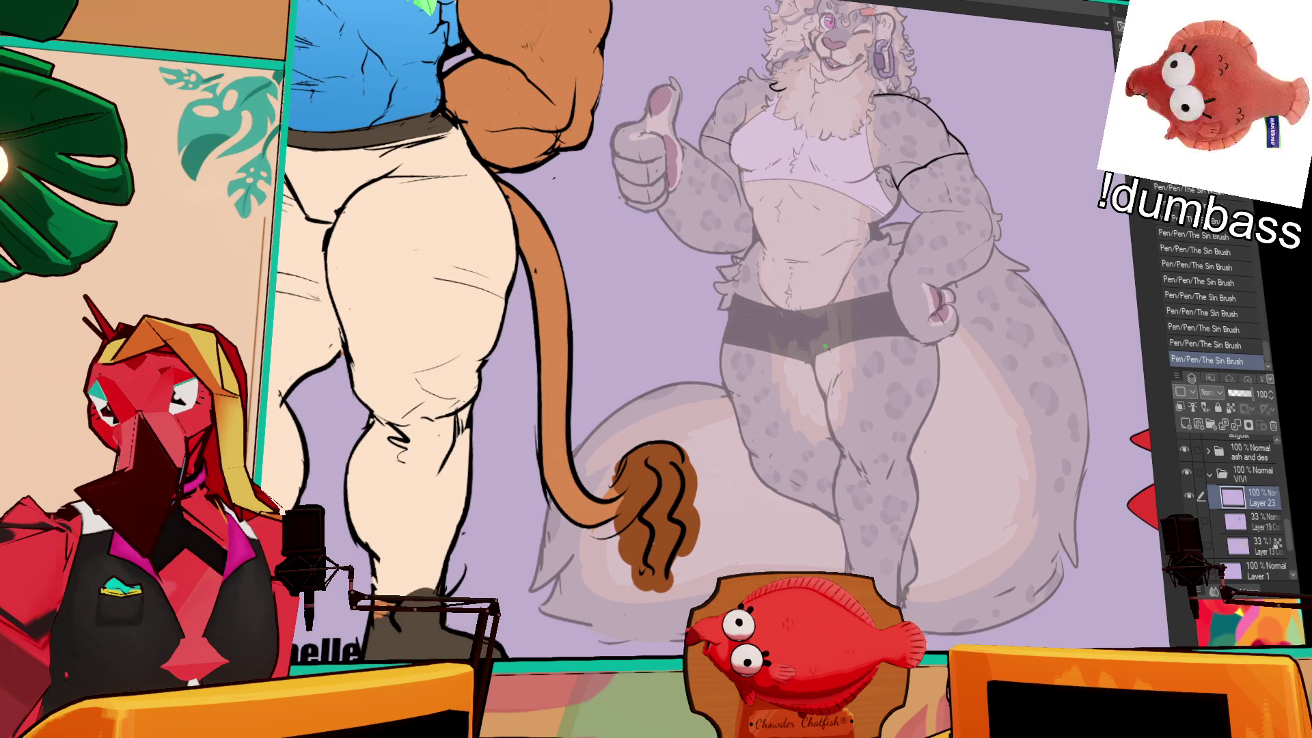
key("ctrl+z")
left_click_drag(964, 193, 940, 295)
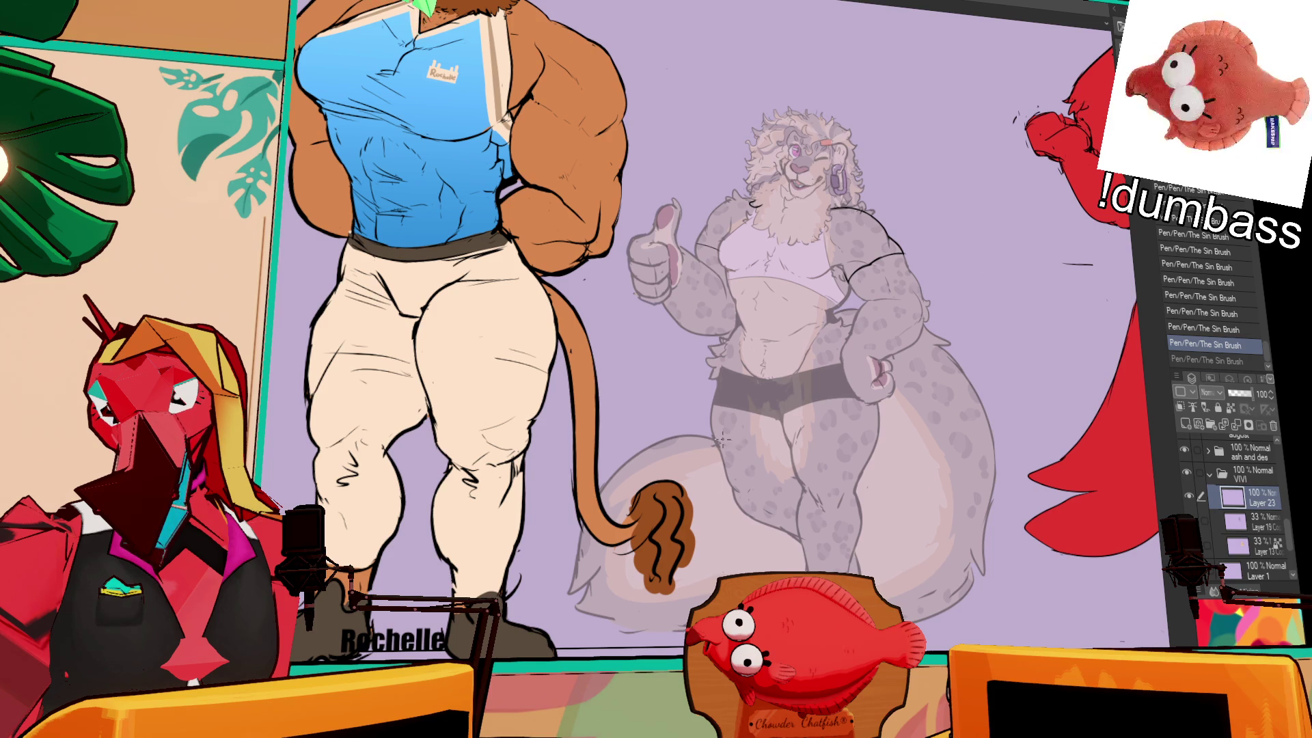
- Erase old sketch marks and delete the lassoed chest sketch lines
left_click_drag(886, 268, 893, 274)
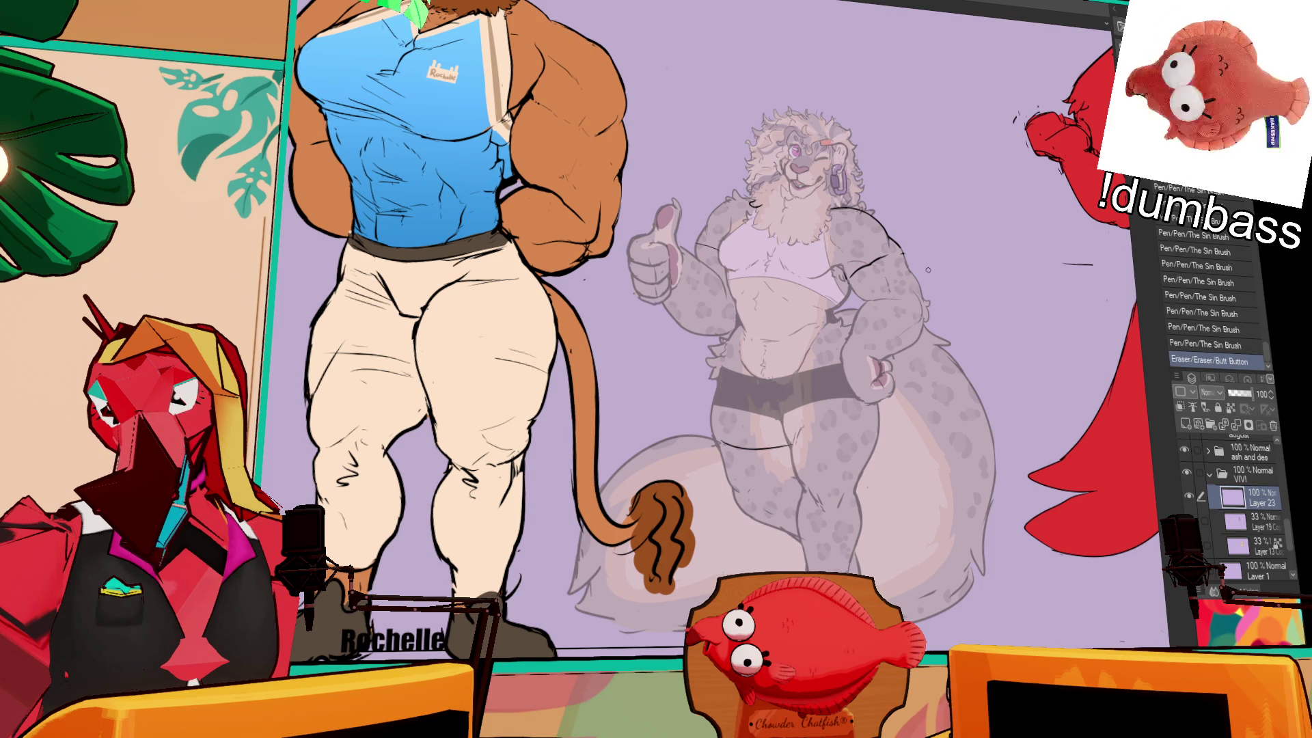
left_click_drag(753, 168, 711, 186)
key("Delete")
key("ctrl+d")
- Draw the shirt's bottom hem across the waist and the left torso line
left_click_drag(722, 341, 825, 322)
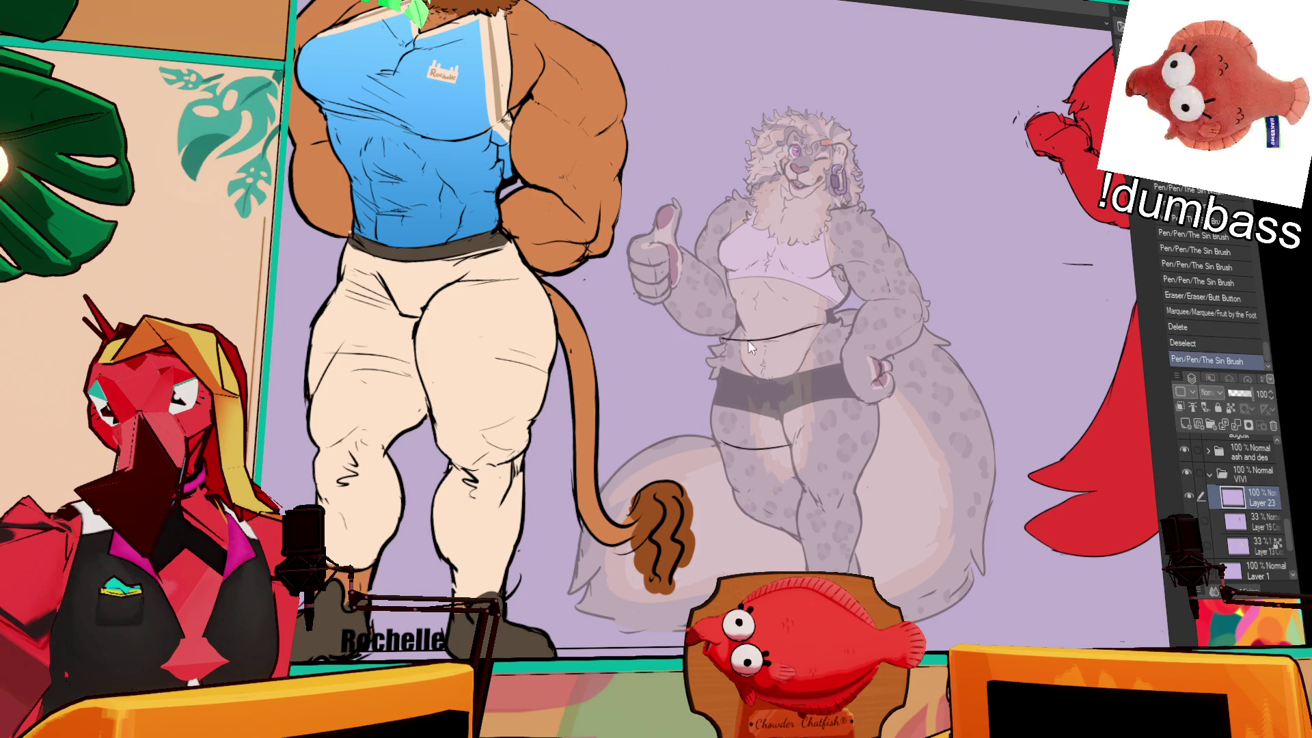
mouse_move(723, 330)
left_mouse_down()
mouse_move(725, 347)
mouse_move(724, 275)
mouse_move(723, 336)
left_mouse_up()
key("ctrl+z")
left_click_drag(721, 273, 722, 260)
left_click_drag(720, 248, 721, 274)
- Draw the waistband line across the hips, redoing its right end with a downward curve
left_click_drag(713, 418, 730, 428)
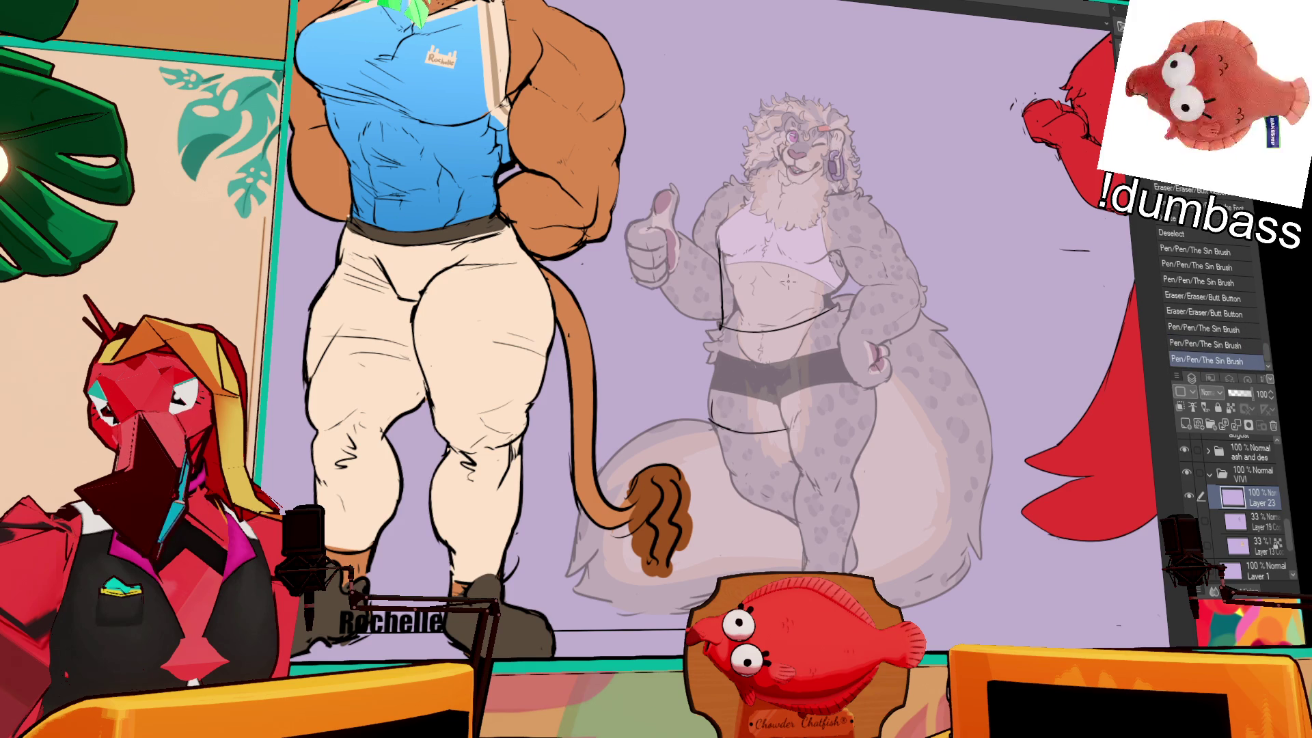
left_click_drag(714, 419, 889, 418)
key("ctrl+z")
key("ctrl+z")
left_click_drag(779, 418, 888, 436)
key("ctrl+z")
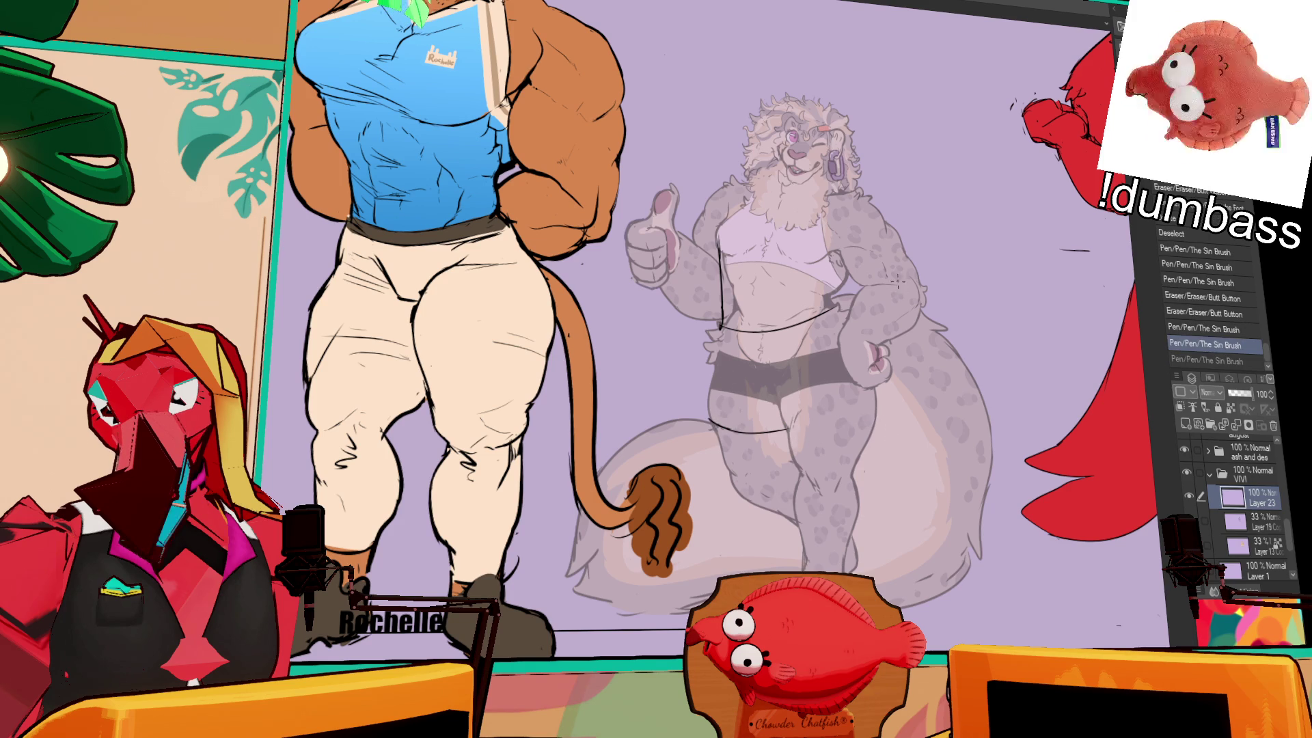
key("ctrl+z")
left_click_drag(786, 415, 899, 420)
key("ctrl+z")
mouse_move(786, 419)
left_mouse_down()
mouse_move(882, 431)
mouse_move(870, 402)
mouse_move(889, 386)
left_mouse_up()
- Erase stray bits and add short strokes near the arm and chest
key("e")
left_click_drag(949, 294, 962, 362)
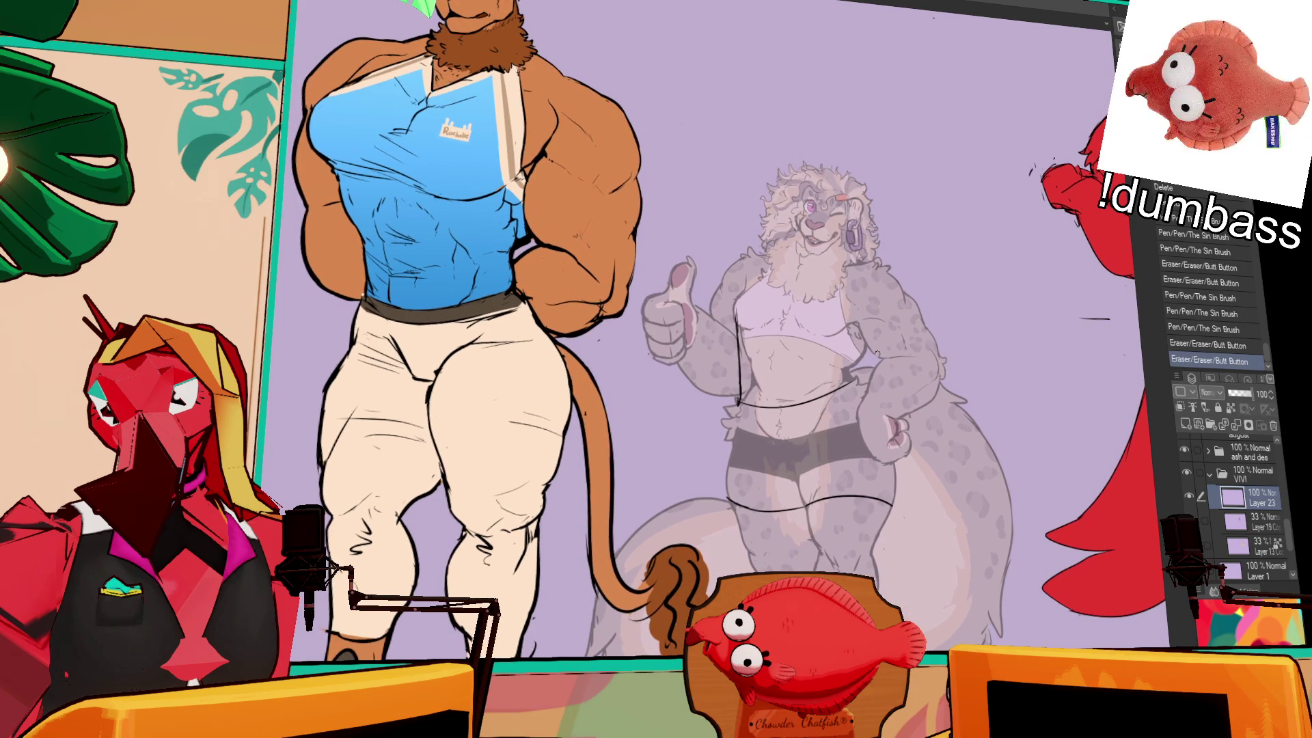
left_click_drag(862, 357, 865, 388)
left_click_drag(720, 315, 729, 334)
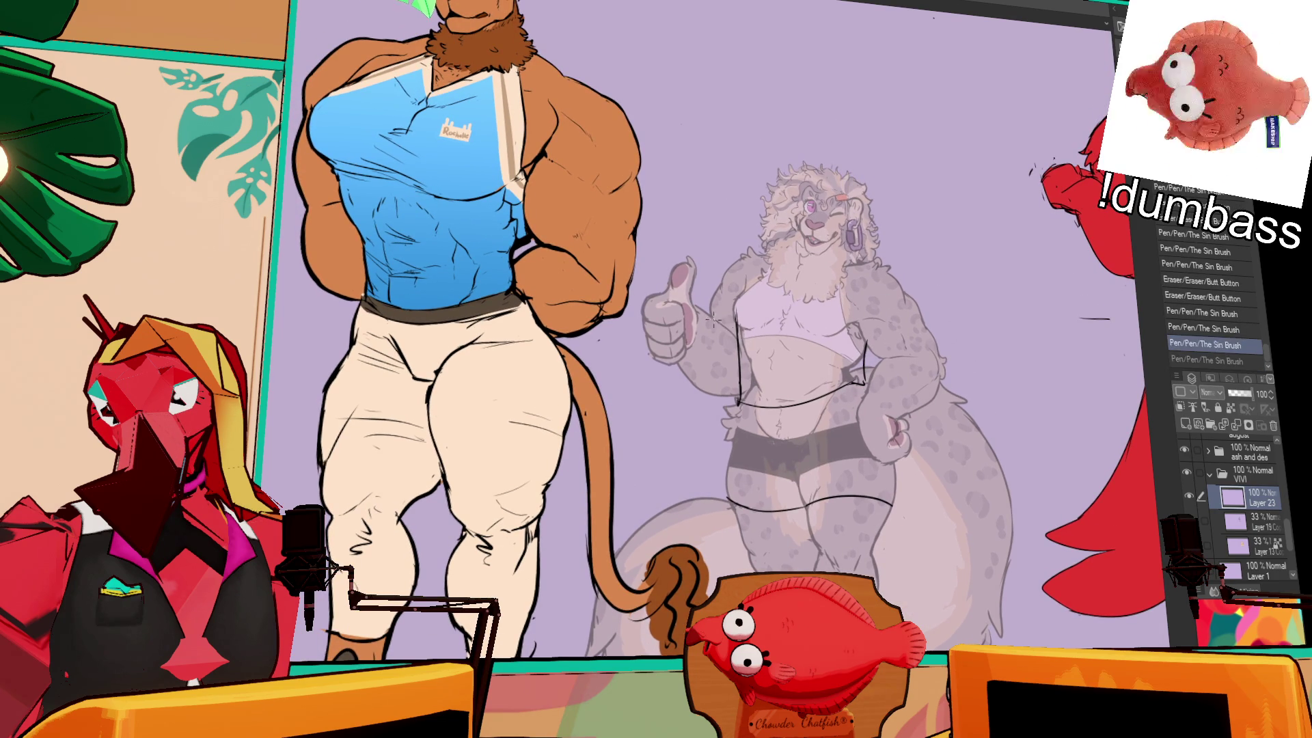
left_click(881, 299)
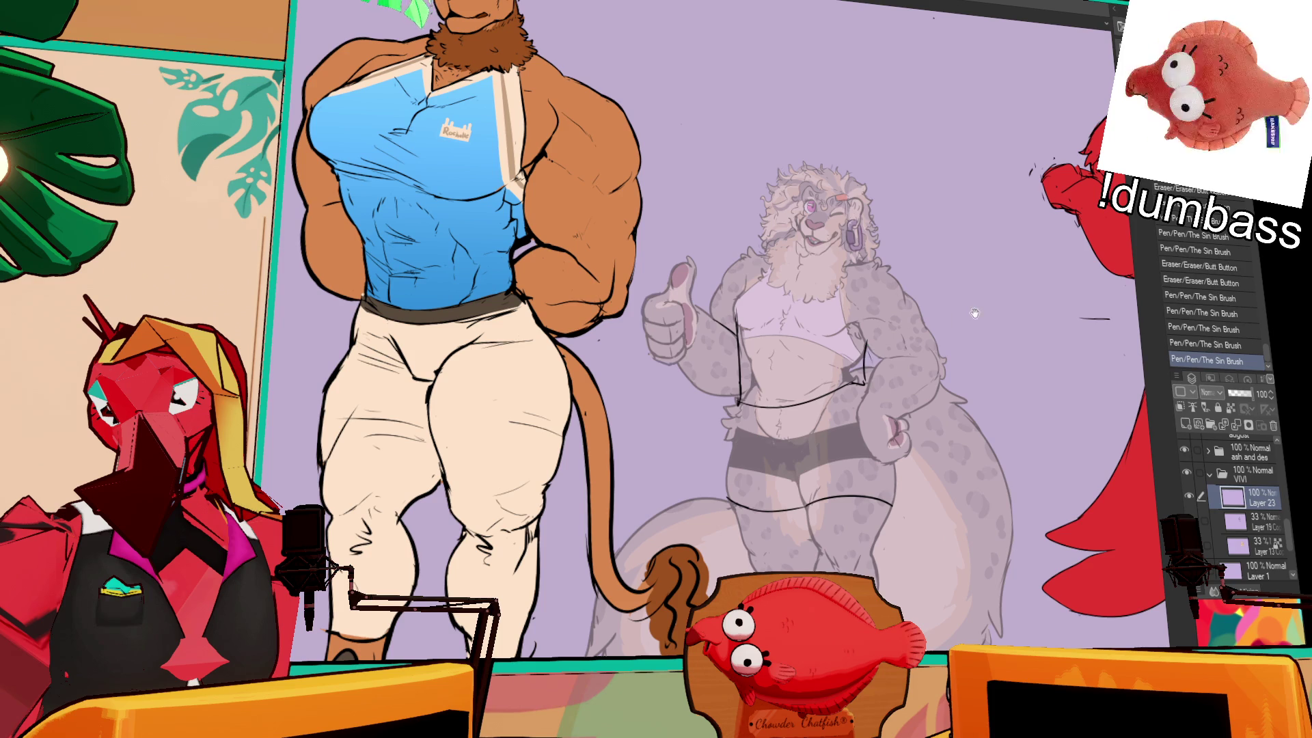
left_click_drag(972, 314, 948, 301)
left_click_drag(845, 341, 847, 345)
- Touch up the leopard's arm lines, undoing and redrawing the last arm stroke
left_click(847, 344)
left_click(847, 343)
left_click(846, 341)
left_click(846, 341)
left_click(846, 340)
left_click(847, 341)
left_click(846, 341)
key("ctrl+z")
left_click(846, 274)
left_click(847, 278)
- Compare the shoulder stroke with undo/redo, then redraw it
key("ctrl+z")
key("ctrl+y")
key("ctrl+z")
key("ctrl+y")
key("ctrl+z")
key("ctrl+y")
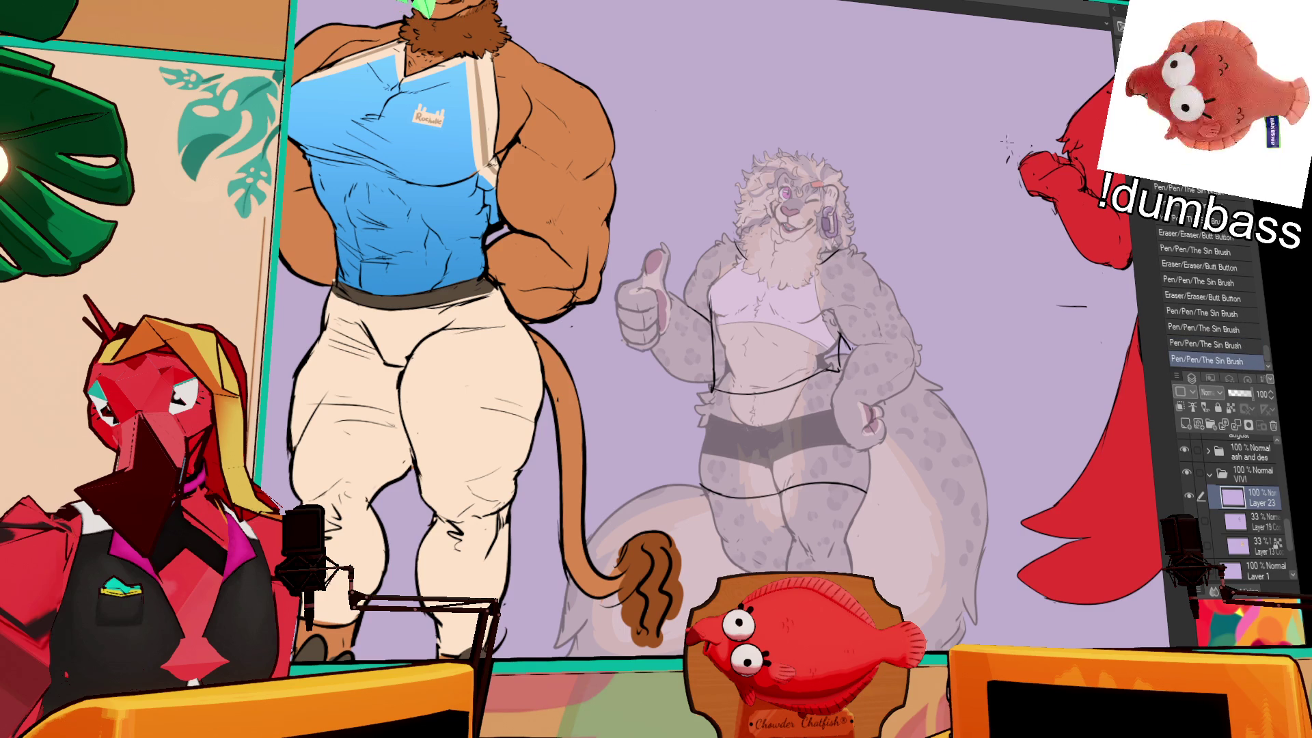
left_click_drag(1029, 242, 1051, 221)
key("ctrl+z")
key("ctrl+y")
key("ctrl+z")
key("ctrl+y")
left_click_drag(912, 293, 905, 273)
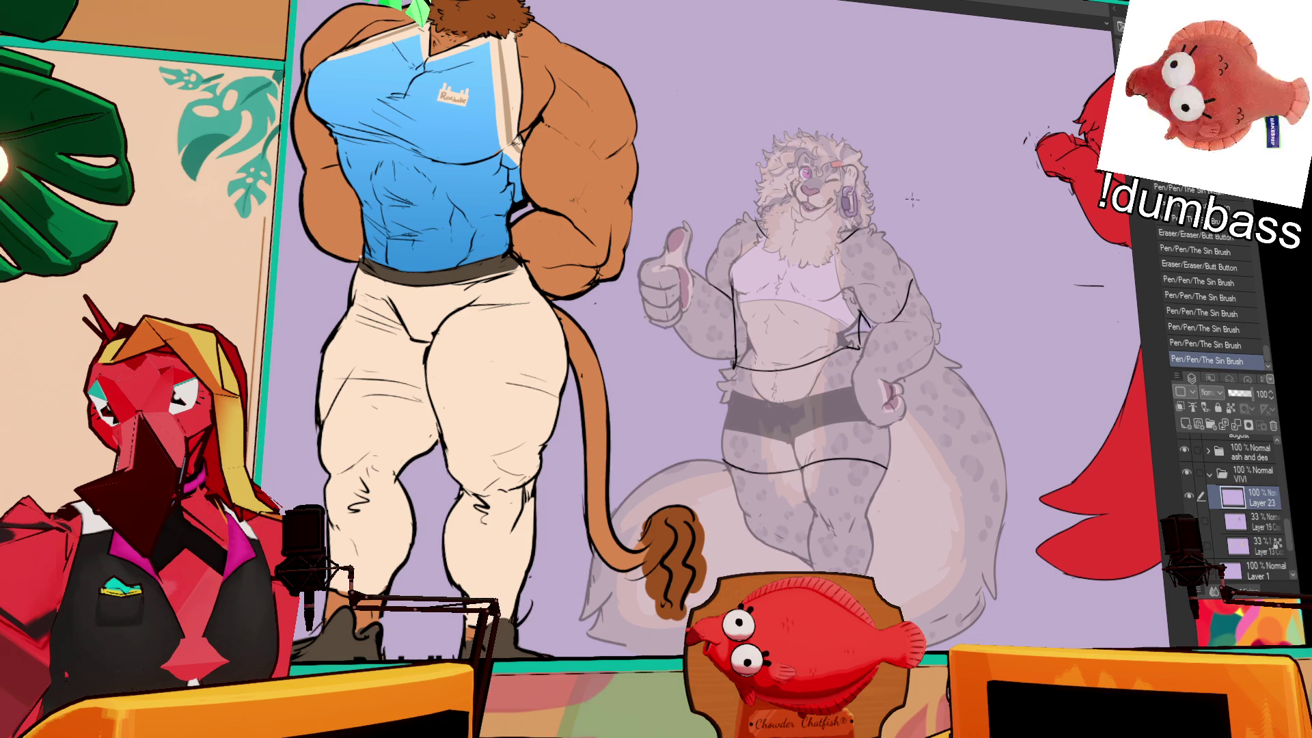
- Touch up a line on the leopard and discard a trial shoulder stroke
left_click_drag(957, 242, 1002, 231)
left_click(959, 266)
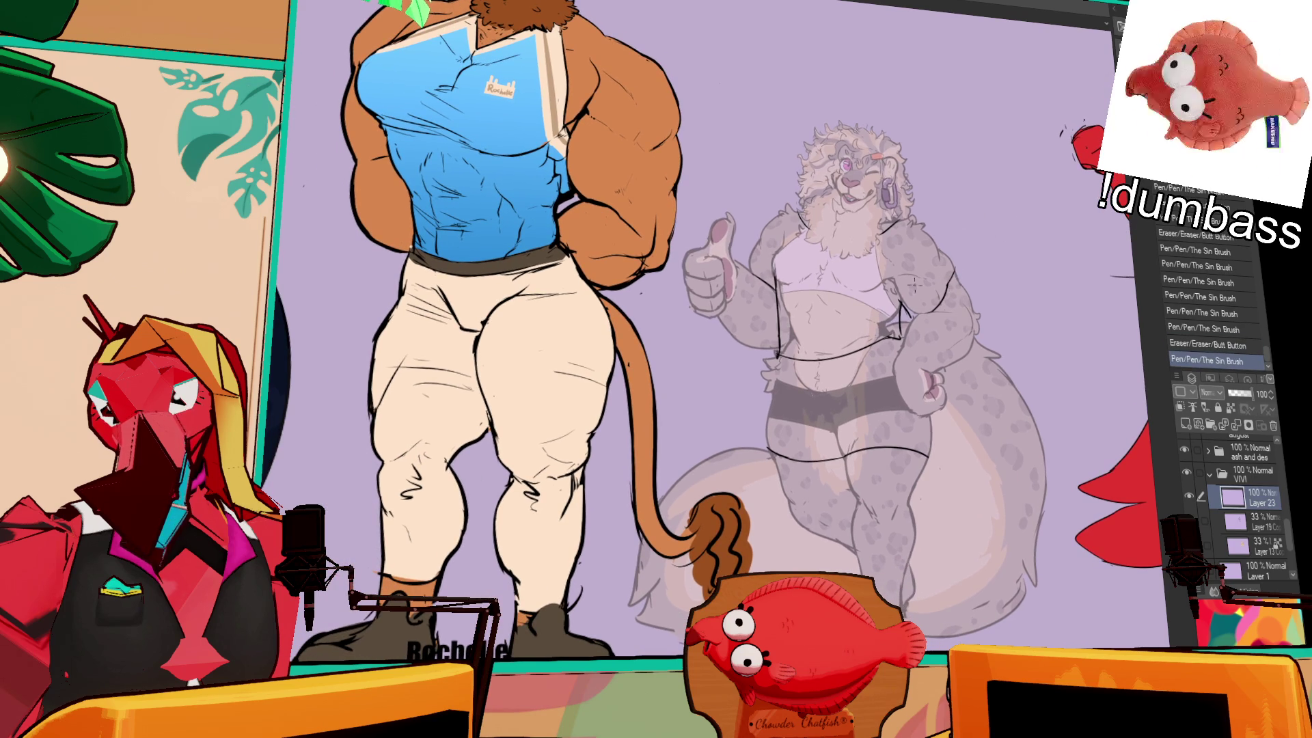
left_click_drag(839, 287, 901, 294)
left_click_drag(1067, 201, 1063, 197)
mouse_move(947, 284)
left_mouse_down()
mouse_move(943, 315)
mouse_move(935, 290)
mouse_move(926, 301)
left_mouse_up()
key("ctrl+z")
- Refine the chest lines and remove a stray chest stroke
left_click_drag(828, 270, 824, 288)
left_click_drag(837, 242, 843, 254)
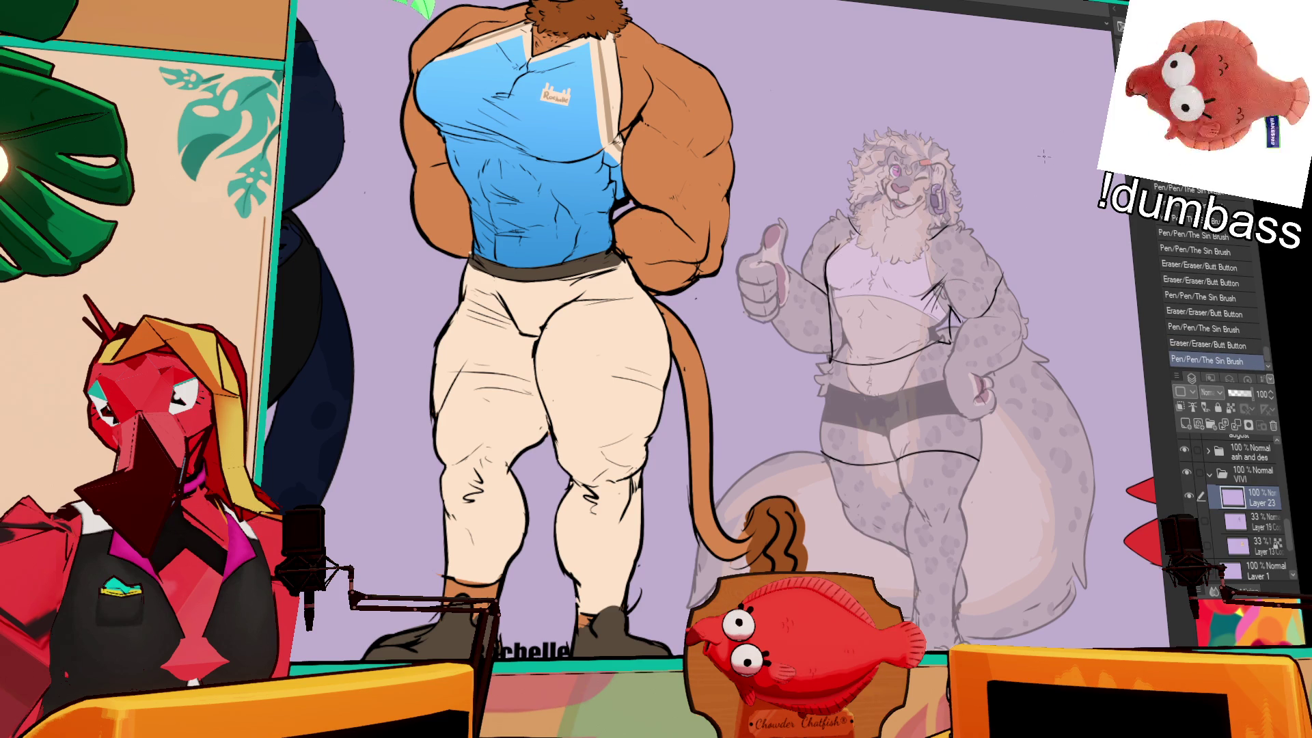
scroll(1052, 206, "down", 3)
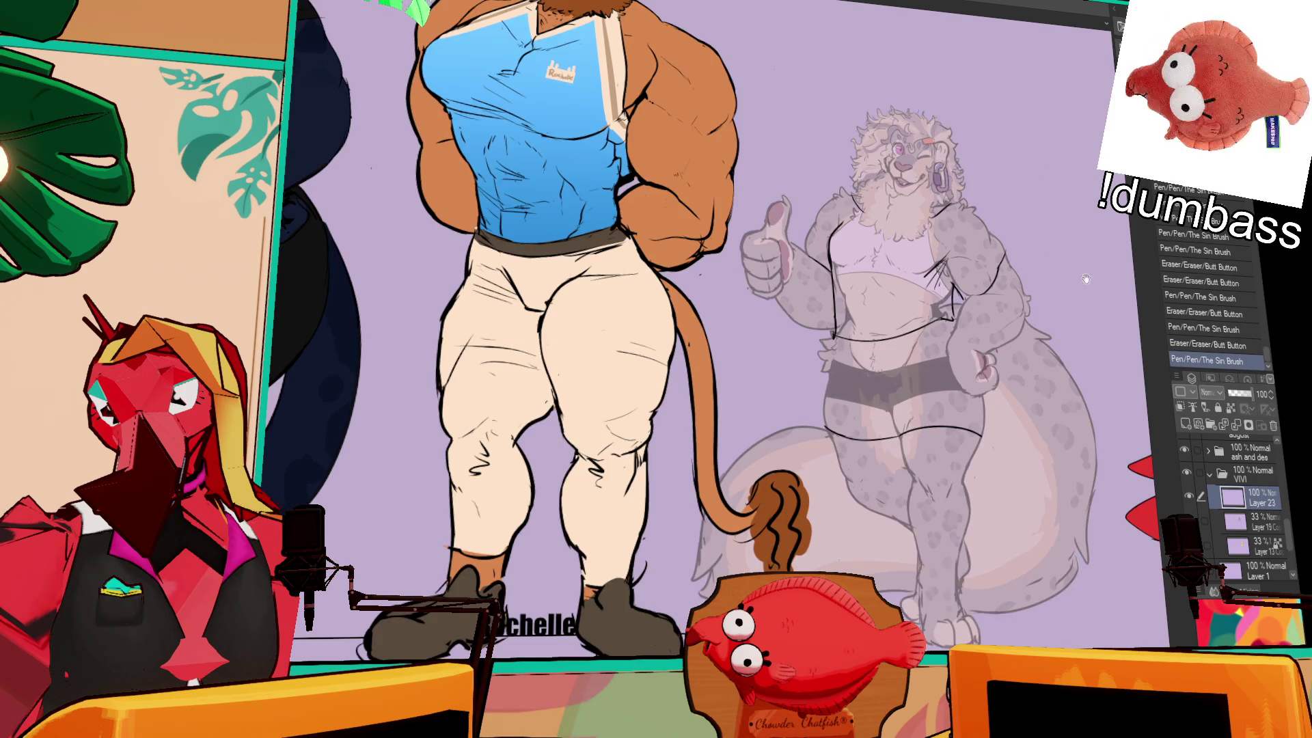
left_click_drag(1098, 264, 1101, 237)
mouse_move(833, 272)
left_mouse_down()
mouse_move(837, 323)
mouse_move(846, 289)
mouse_move(954, 267)
left_mouse_up()
key("ctrl+z")
key("ctrl+y")
key("ctrl+z")
key("ctrl+z")
key("ctrl+z")
key("ctrl+z")
key("ctrl+z")
key("ctrl+z")
key("ctrl+z")
- Reframe the canvas around the characters and erase small stray marks
mouse_move(1039, 220)
left_mouse_down()
mouse_move(1031, 301)
mouse_move(1023, 286)
mouse_move(1036, 335)
mouse_move(1051, 334)
mouse_move(1044, 319)
left_mouse_up()
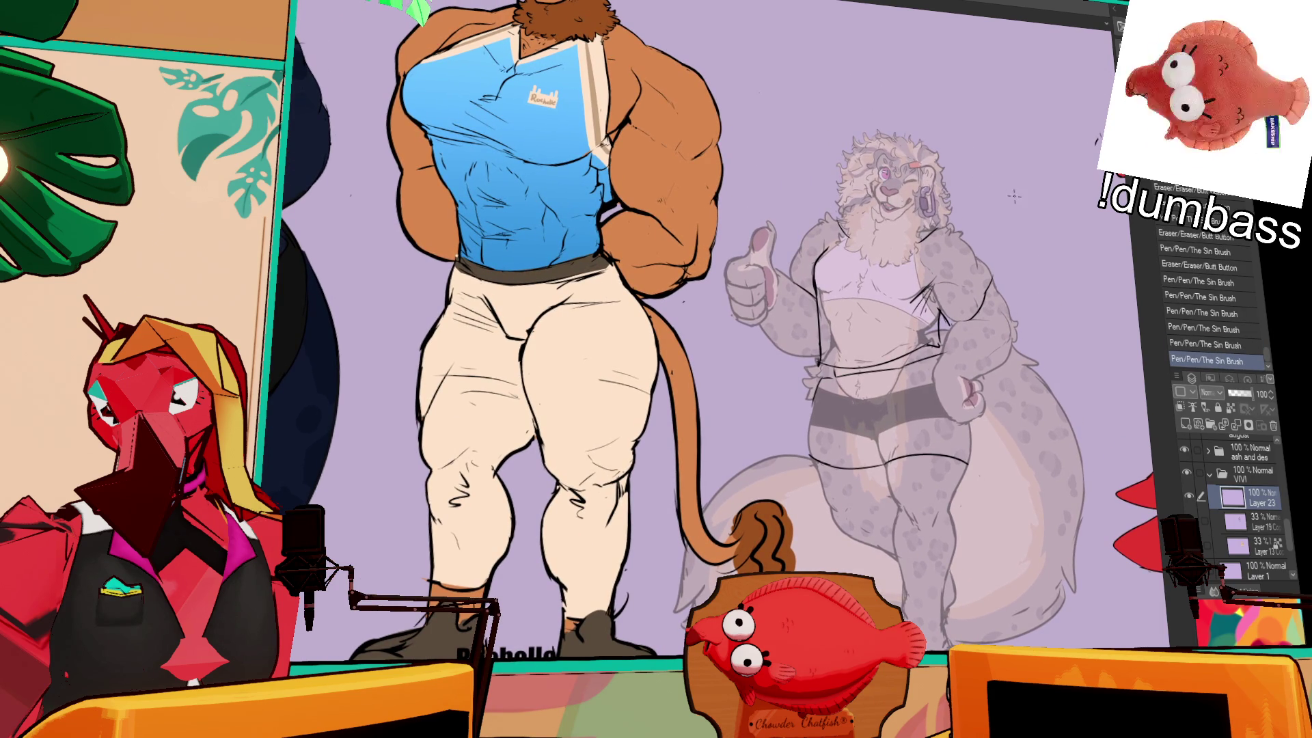
scroll(1027, 271, "up", 1)
left_click(1019, 293)
left_click(1019, 293)
scroll(995, 301, "up", 1)
left_click_drag(995, 302, 1006, 322)
- Add a small shirt line and clean up bits of the arm line
left_click(840, 307)
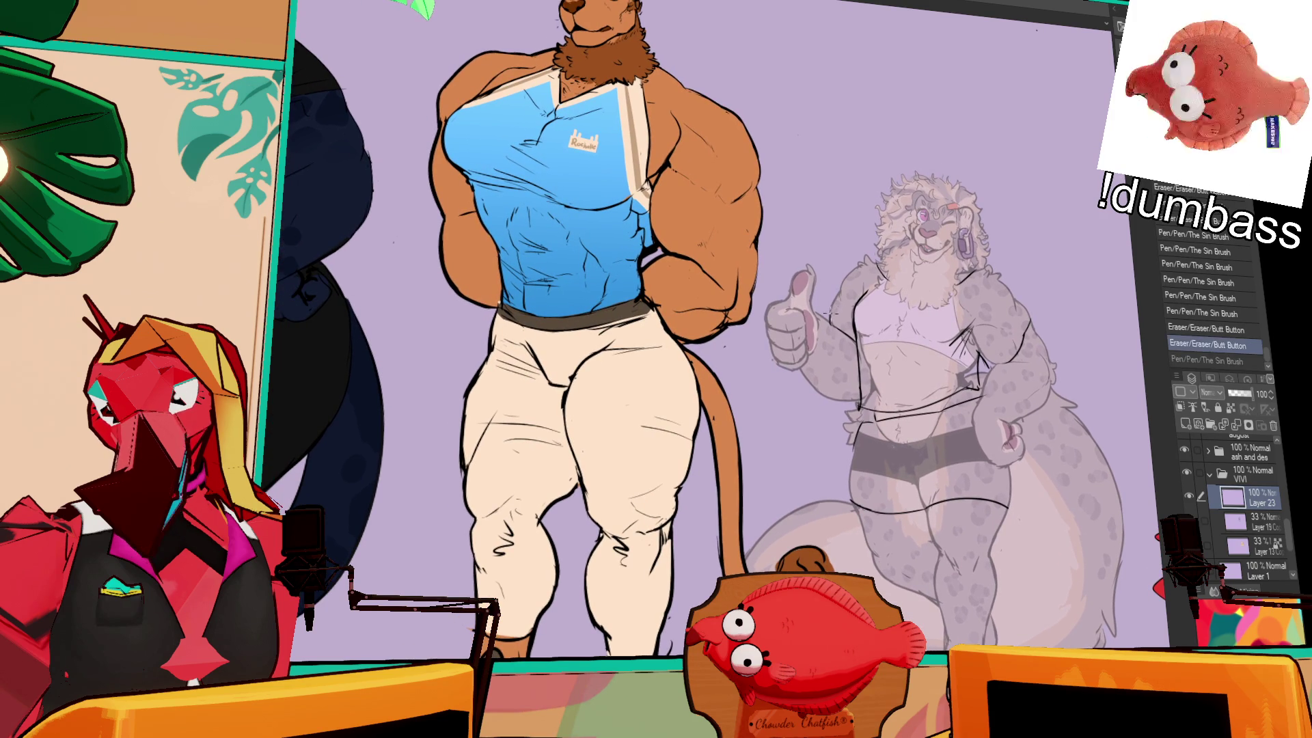
left_click(845, 281)
left_click(844, 281)
left_click(844, 281)
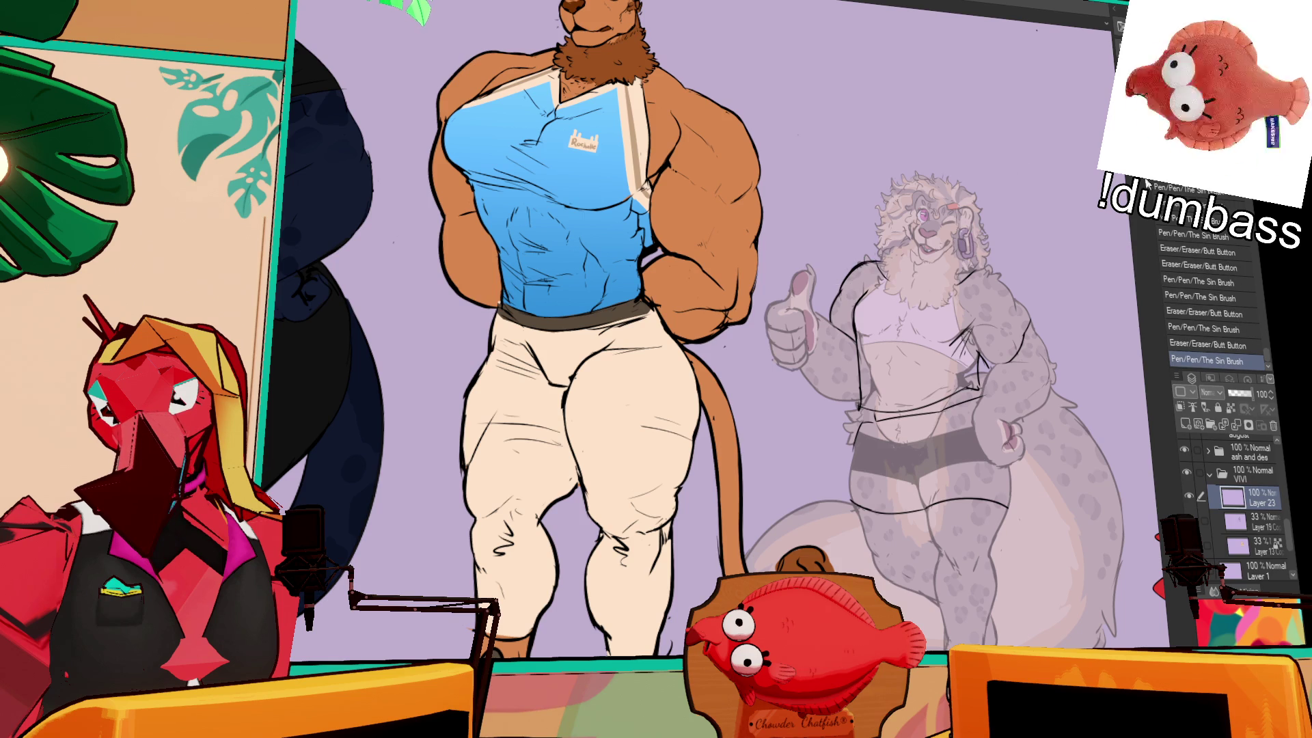
left_click_drag(1051, 233, 1057, 236)
left_click(845, 281)
left_click(845, 281)
mouse_move(1100, 182)
left_mouse_down()
mouse_move(1094, 196)
mouse_move(1085, 185)
left_mouse_up()
- Erase a stray mark and redraw the shirt edge with a short line
left_click(981, 324)
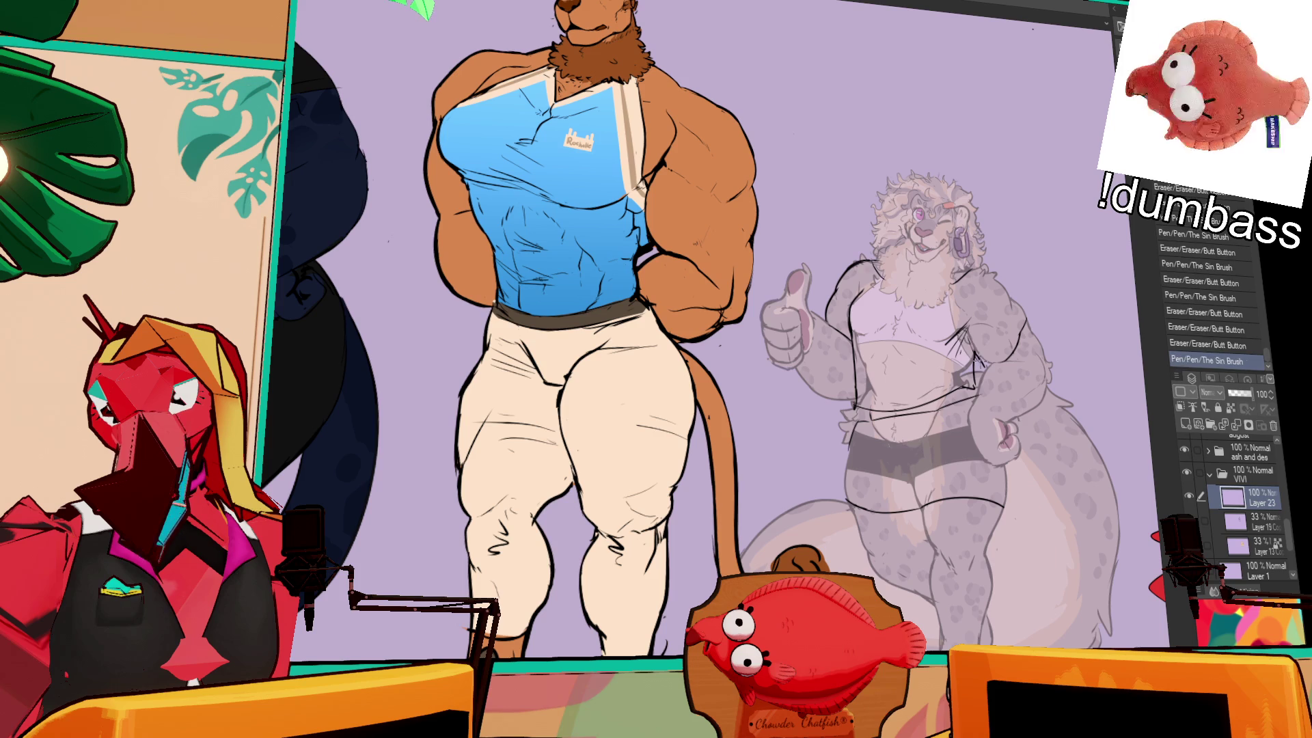
left_click(979, 335)
key("ctrl+z")
key("ctrl+y")
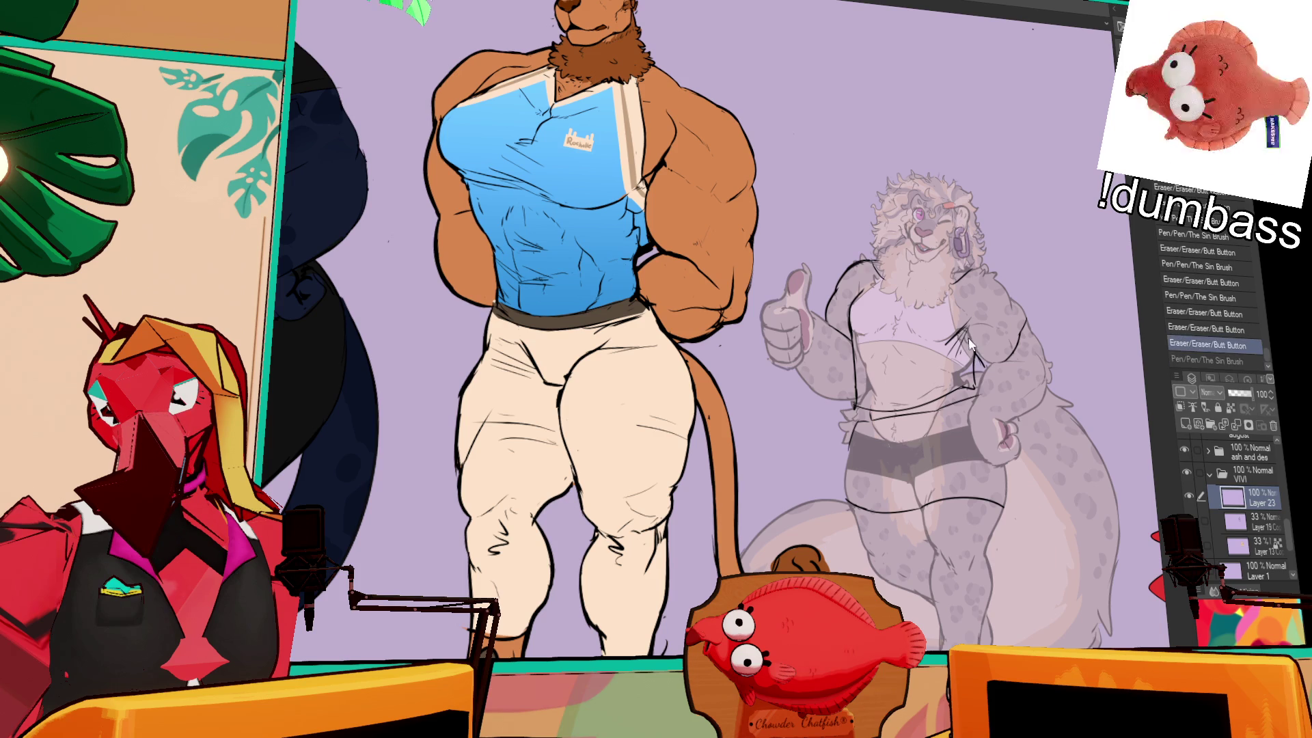
left_click_drag(972, 315, 975, 320)
mouse_move(984, 321)
left_mouse_down()
mouse_move(916, 308)
mouse_move(901, 334)
left_mouse_up()
- Draw a stroke near the ear, compare it via undo/redo, and restore the shoulder stroke
key("ctrl+z")
left_click_drag(908, 280, 946, 272)
key("ctrl+z")
key("ctrl+y")
key("ctrl+z")
scroll(765, 383, "up", 2)
key("ctrl+y")
key("ctrl+z")
key("ctrl+y")
key("ctrl+z")
key("ctrl+y")
key("ctrl+z")
key("ctrl+y")
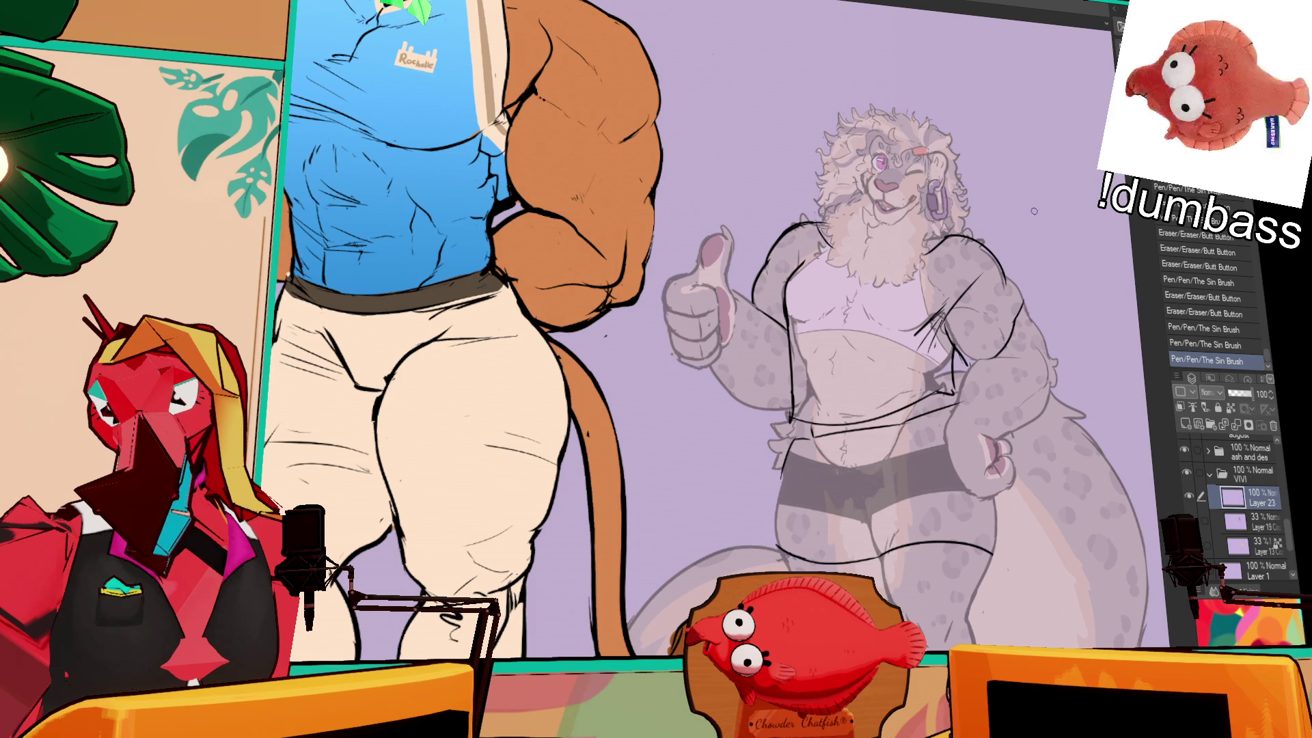
- Lasso the shirt lines at the leopard's shoulder, move them, and deselect
left_click_drag(1001, 240, 1045, 235)
key("m")
mouse_move(933, 243)
left_mouse_down()
mouse_move(950, 211)
mouse_move(1022, 273)
mouse_move(981, 250)
mouse_move(1002, 281)
mouse_move(1018, 245)
mouse_move(1036, 302)
left_mouse_up()
key("ctrl+d")
- Discard a trial shirt stroke, erase a stray mark, and bring the legs into view
left_click(1001, 274)
key("ctrl+z")
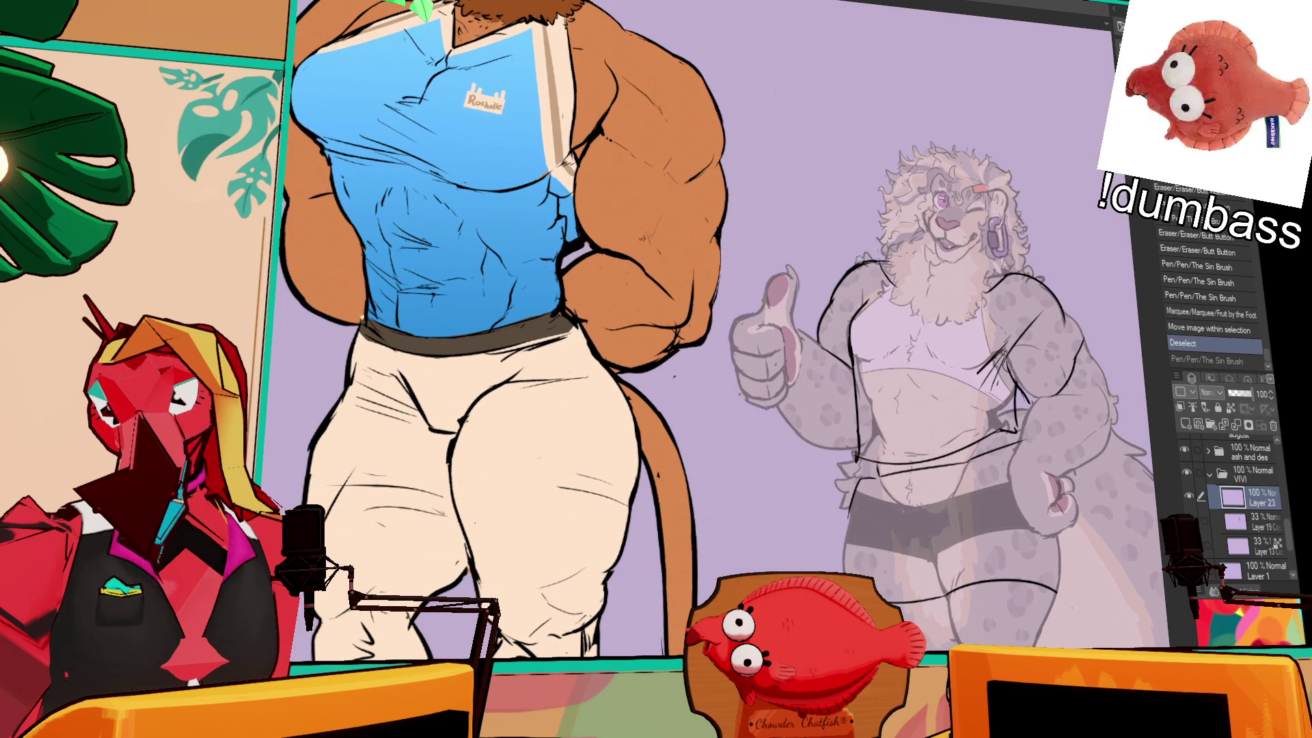
left_click_drag(850, 263, 842, 286)
left_click_drag(1068, 203, 1019, 262)
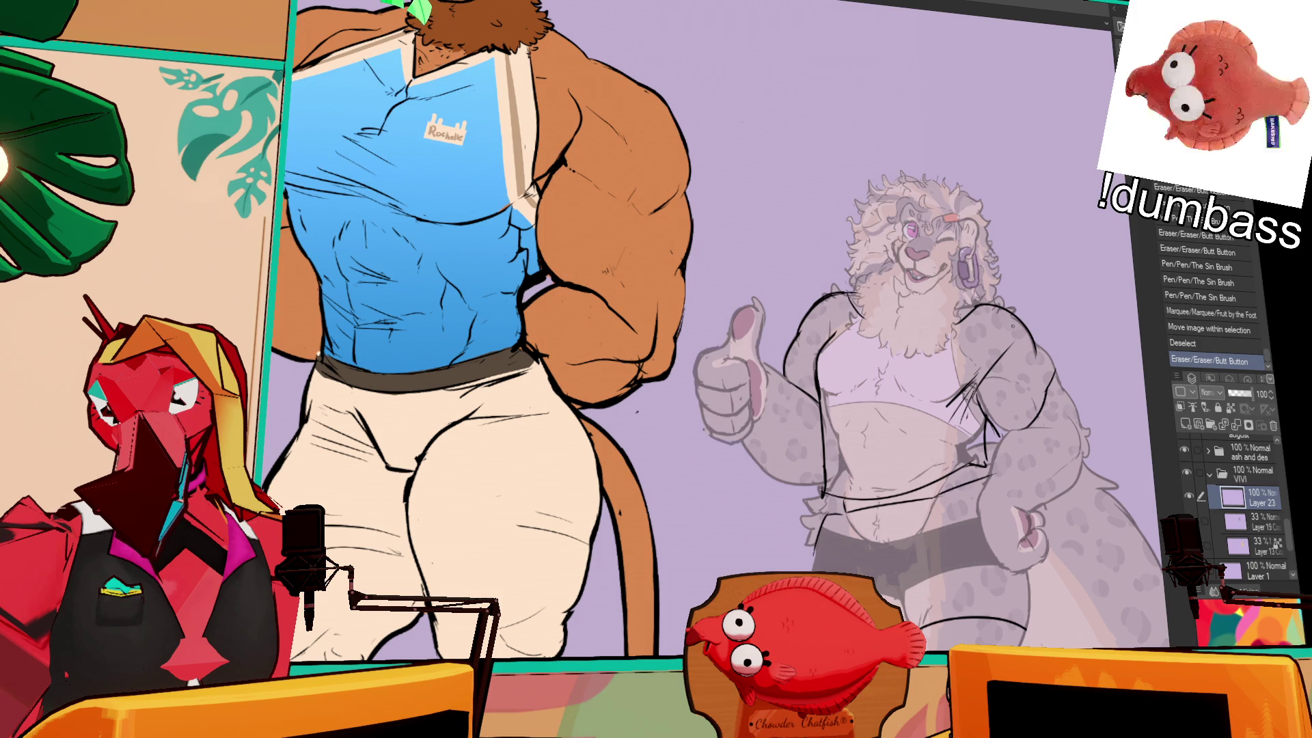
left_click_drag(1086, 317, 984, 274)
- Toggle undo and redo repeatedly to compare the last stroke, keeping it
key("ctrl+z")
key("ctrl+y")
key("ctrl+z")
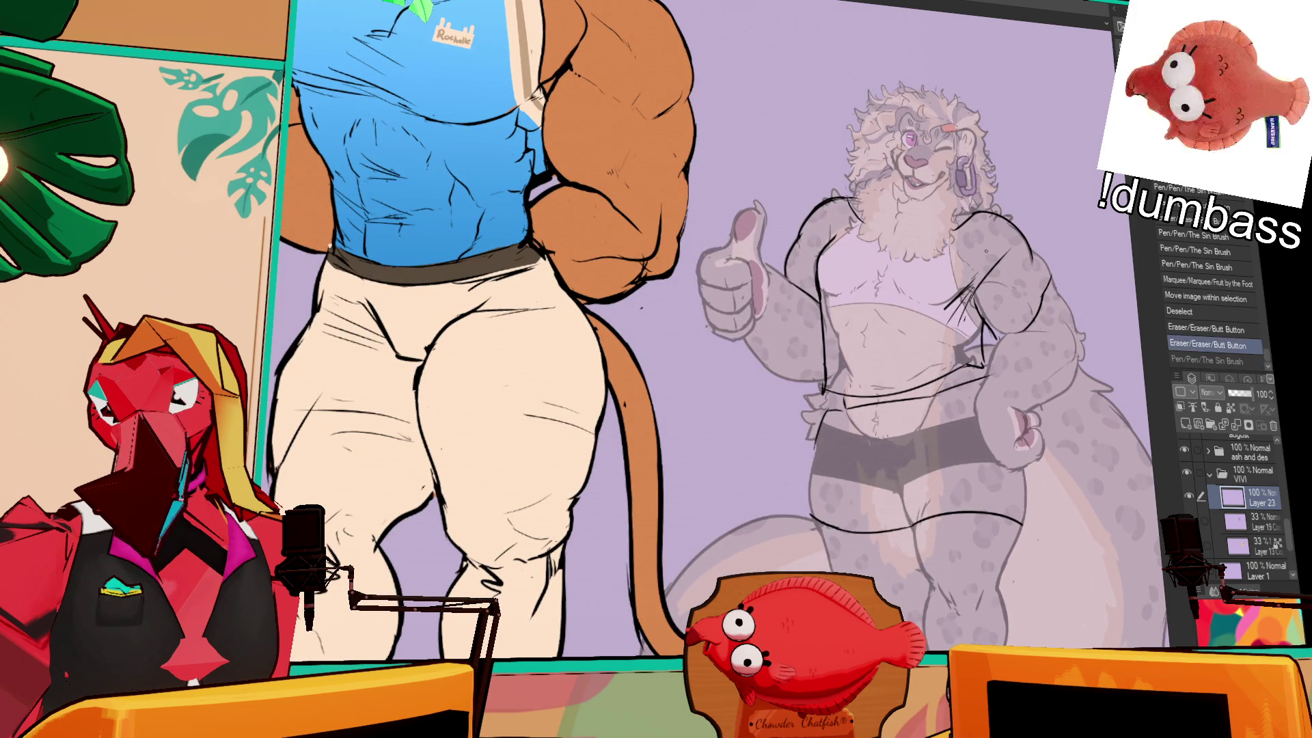
key("ctrl+y")
key("ctrl+z")
key("ctrl+y")
key("ctrl+z")
key("ctrl+y")
key("ctrl+z")
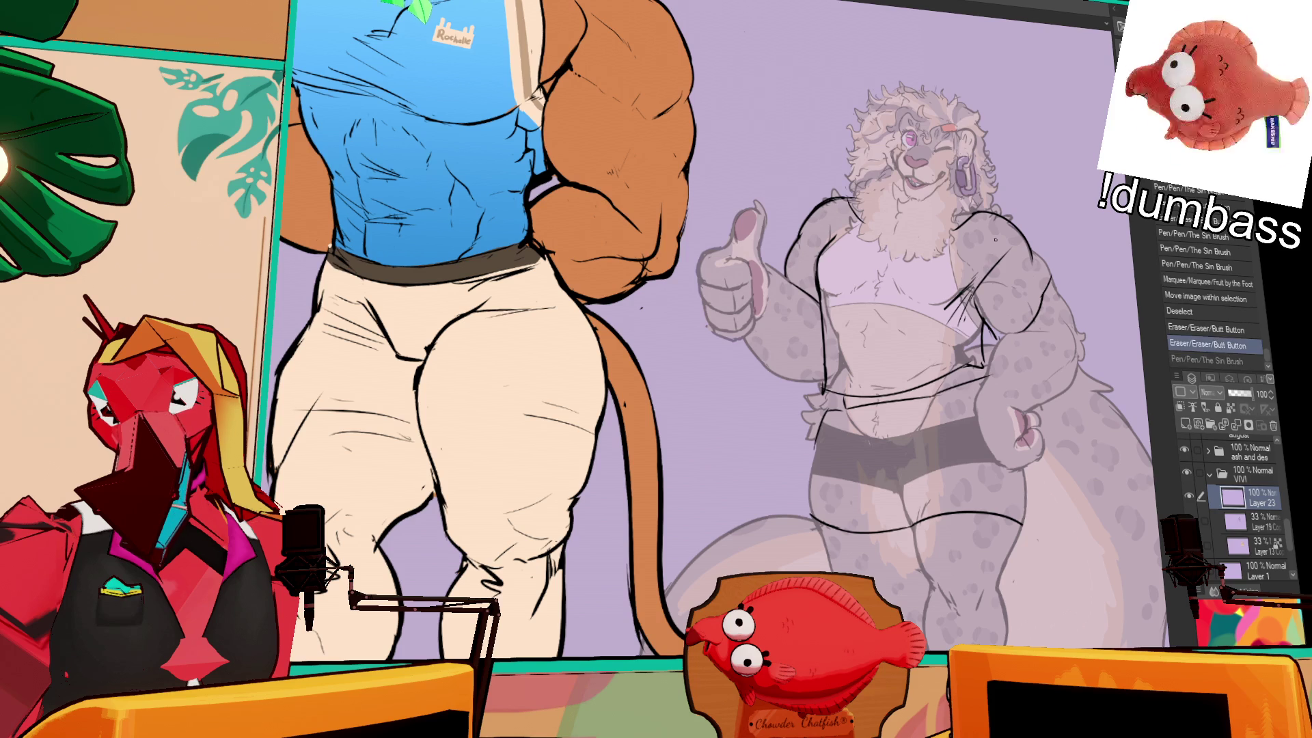
key("ctrl+y")
key("ctrl+z")
key("ctrl+y")
key("ctrl+z")
key("ctrl+y")
- Extend the shirt line, erase parts of the old line art, and redraw the sleeve outline
left_click_drag(984, 276, 983, 266)
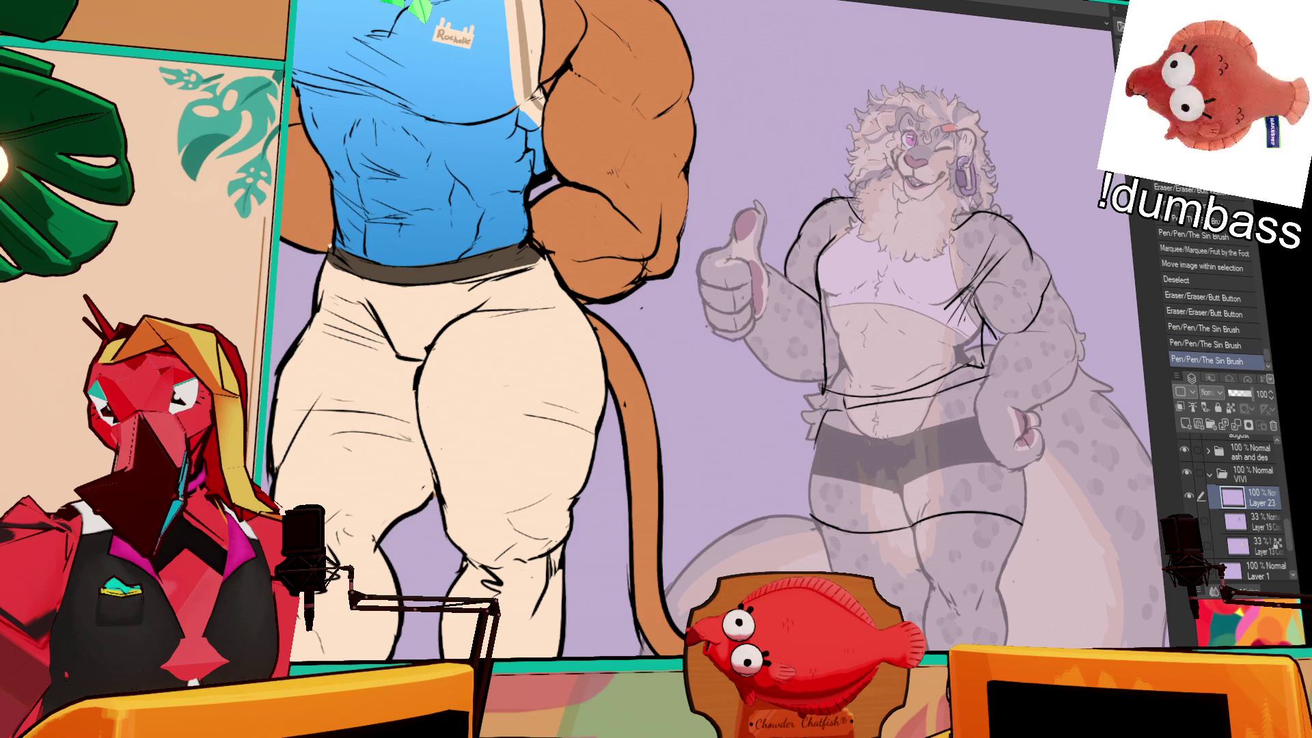
scroll(711, 329, "up", 2)
left_click_drag(829, 284, 838, 272)
left_click_drag(841, 268, 850, 257)
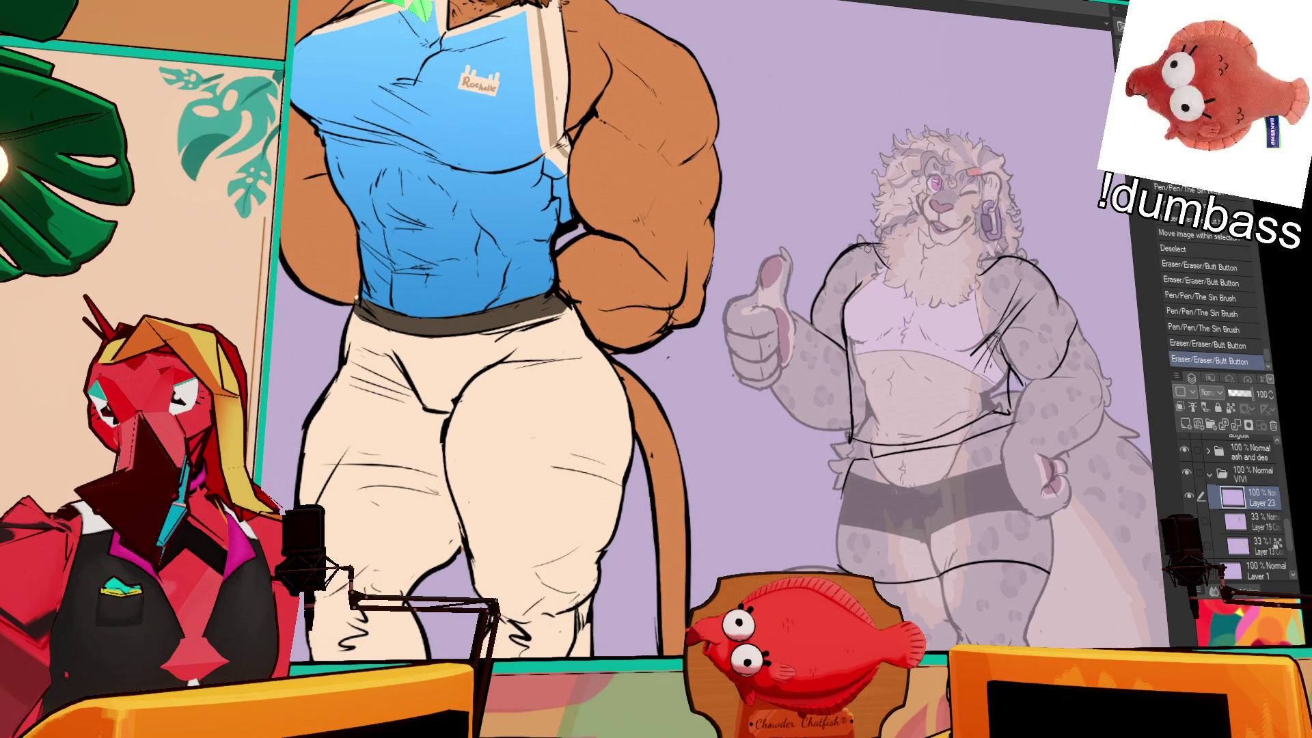
left_click_drag(1119, 228, 1082, 196)
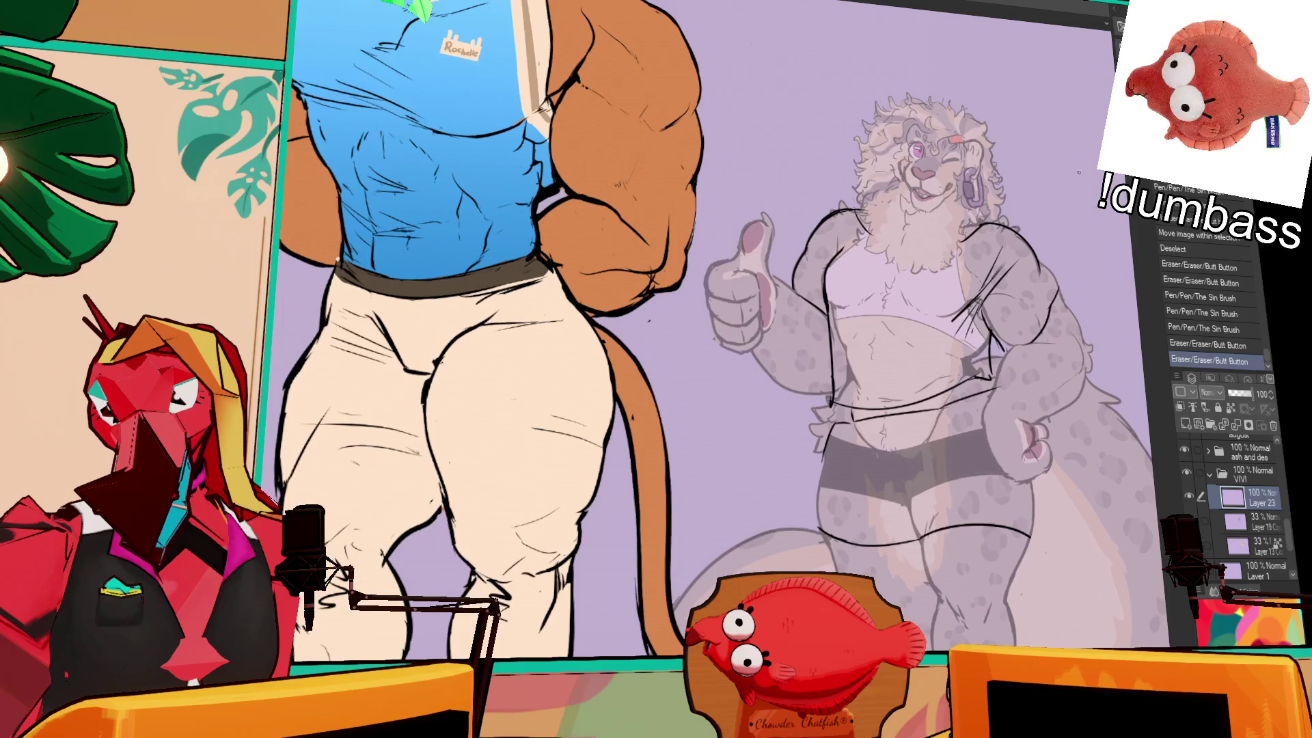
left_click_drag(951, 322, 987, 261)
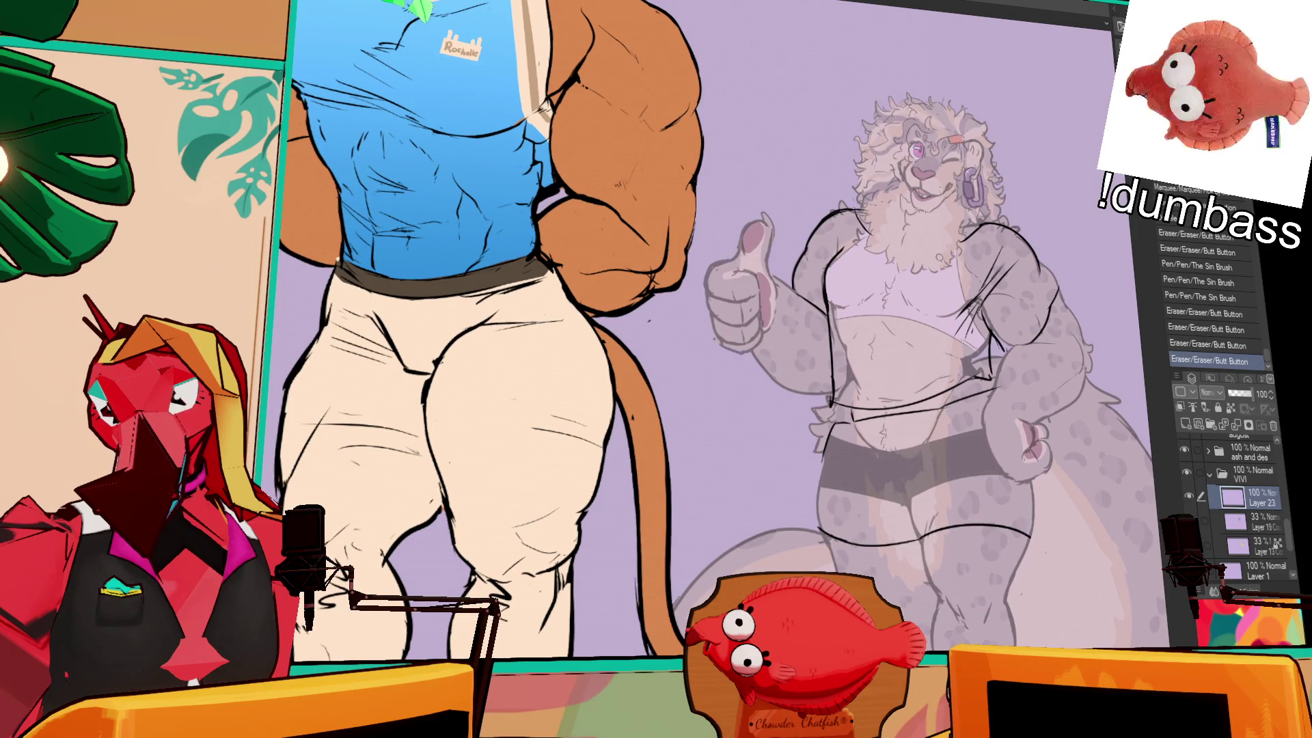
left_click_drag(833, 281, 832, 295)
left_click_drag(1003, 233, 972, 220)
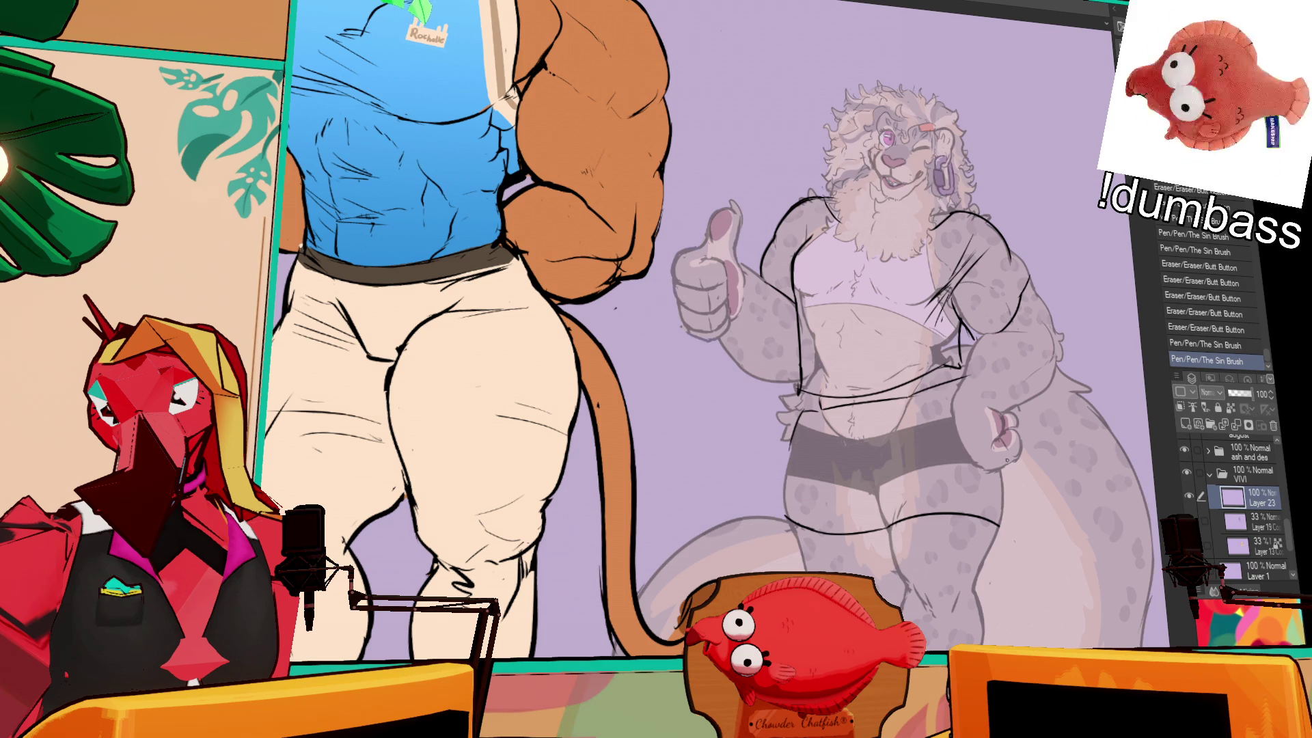
- Erase a stray line and mark on the leopard, then add a short line by the thumb
left_click_drag(995, 293, 937, 272)
left_click(921, 359)
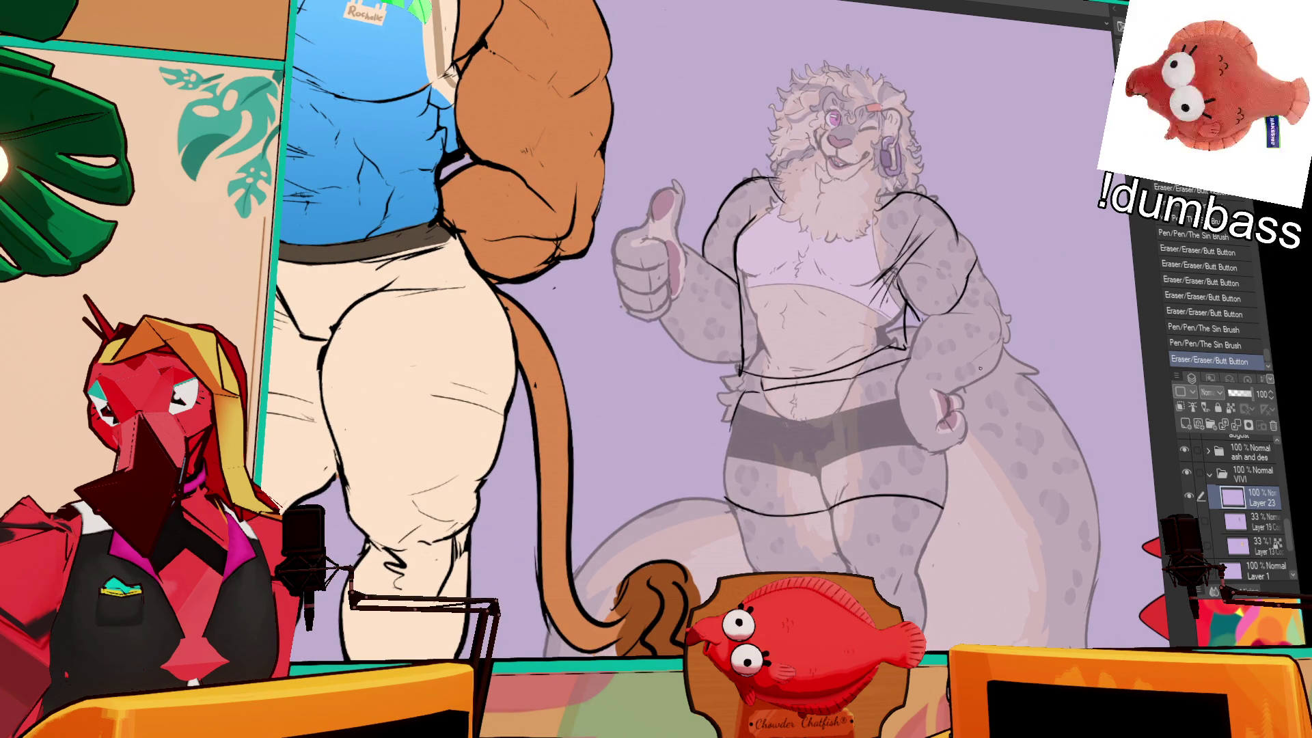
scroll(752, 341, "up", 1)
mouse_move(730, 239)
left_mouse_down()
mouse_move(724, 266)
mouse_move(727, 255)
left_mouse_up()
key("ctrl+z")
key("ctrl+y")
left_click_drag(799, 223, 799, 228)
- Erase small bits of line art, add a shirt line and clear stray lines on the right arm
scroll(947, 195, "up", 1)
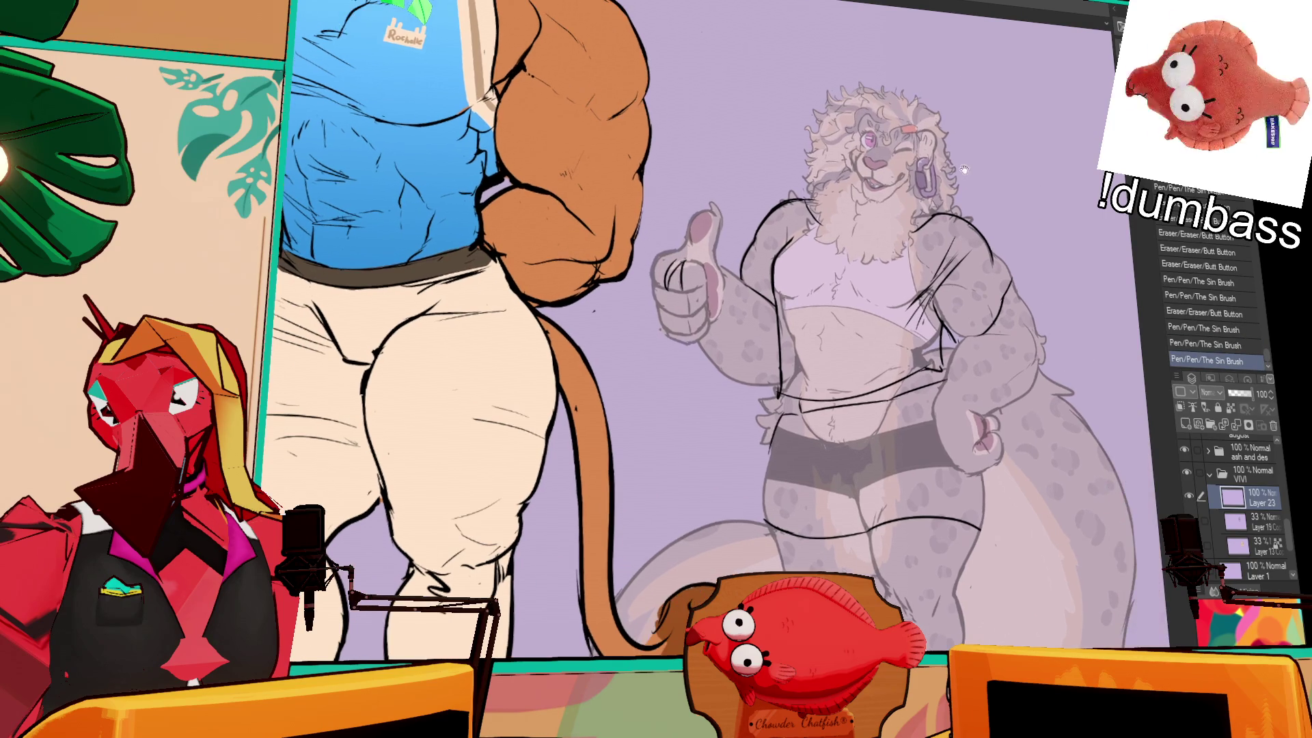
left_click_drag(1060, 211, 1060, 225)
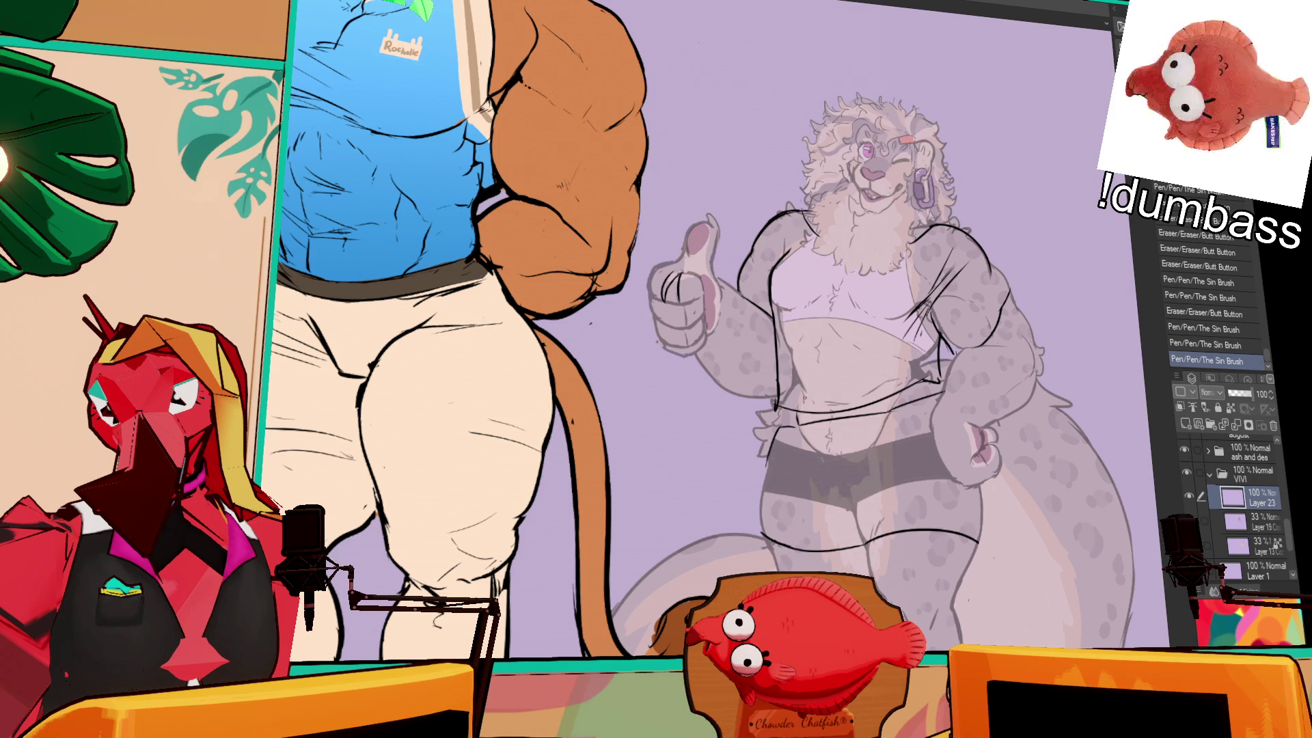
left_click_drag(773, 403, 773, 404)
left_click_drag(774, 405, 778, 403)
mouse_move(998, 331)
left_mouse_down()
mouse_move(989, 258)
mouse_move(1025, 220)
mouse_move(1044, 229)
left_mouse_up()
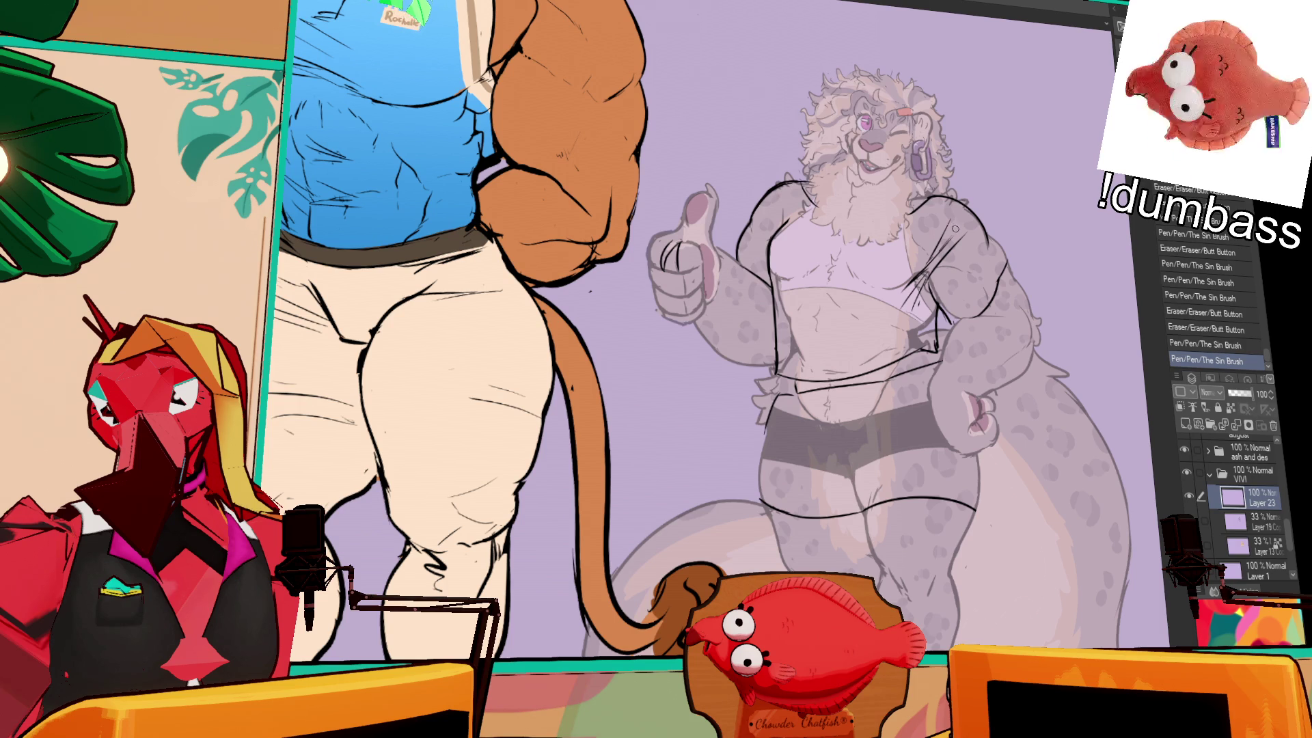
mouse_move(984, 267)
left_mouse_down()
mouse_move(998, 273)
mouse_move(1001, 321)
mouse_move(997, 301)
left_mouse_up()
mouse_move(978, 225)
left_mouse_down()
mouse_move(974, 213)
mouse_move(995, 243)
mouse_move(1000, 231)
mouse_move(961, 280)
mouse_move(965, 270)
left_mouse_up()
- Try strokes along the right and left shoulders, undoing both
mouse_move(954, 273)
left_mouse_down()
mouse_move(962, 291)
mouse_move(929, 283)
left_mouse_up()
key("ctrl+z")
left_click_drag(754, 213, 770, 232)
key("ctrl+z")
key("ctrl+z")
key("ctrl+z")
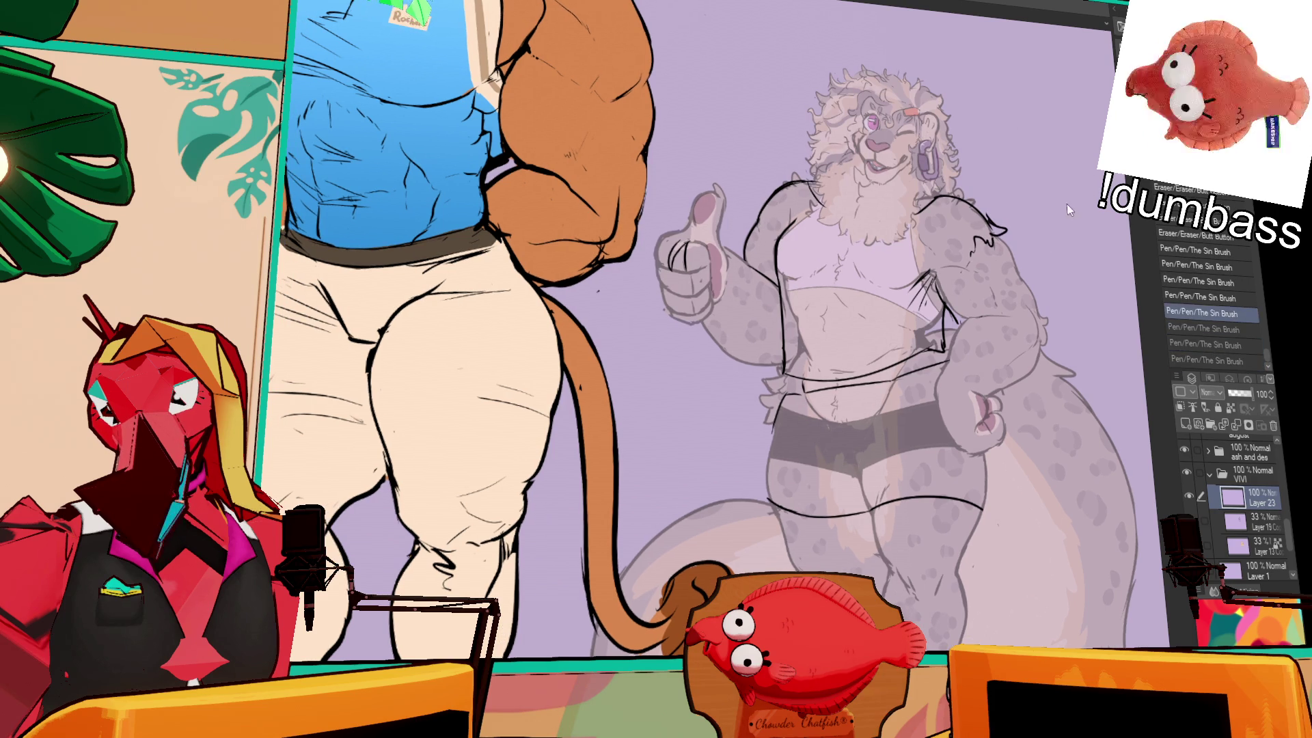
- Redraw the sleeve edge across the upper arm and add small marks near the raised arm
left_click_drag(1012, 223, 1000, 242)
mouse_move(780, 221)
left_mouse_down()
mouse_move(746, 254)
mouse_move(760, 235)
mouse_move(775, 240)
left_mouse_up()
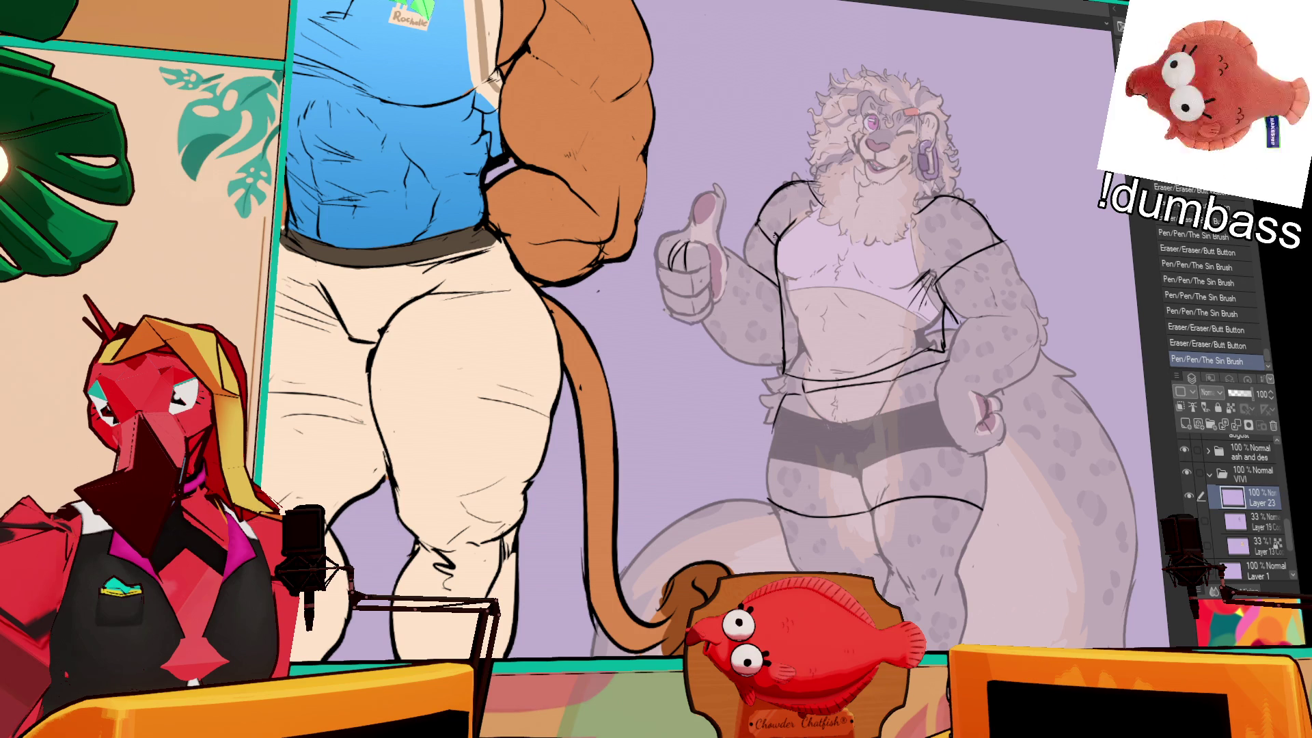
left_click(969, 162)
left_click(919, 204)
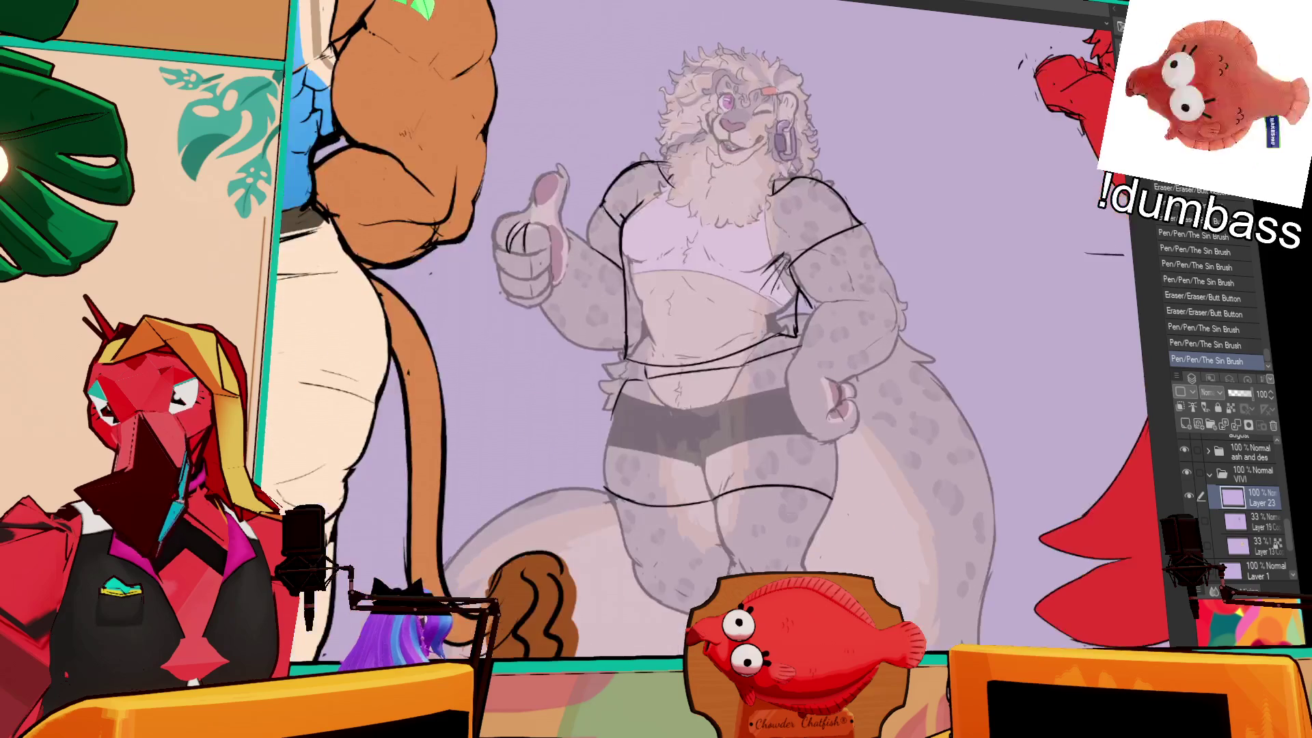
left_click_drag(979, 216, 976, 197)
- Add shirt strokes near the arm and draw the hem by the belly, undoing the last stroke
left_click_drag(810, 232, 785, 266)
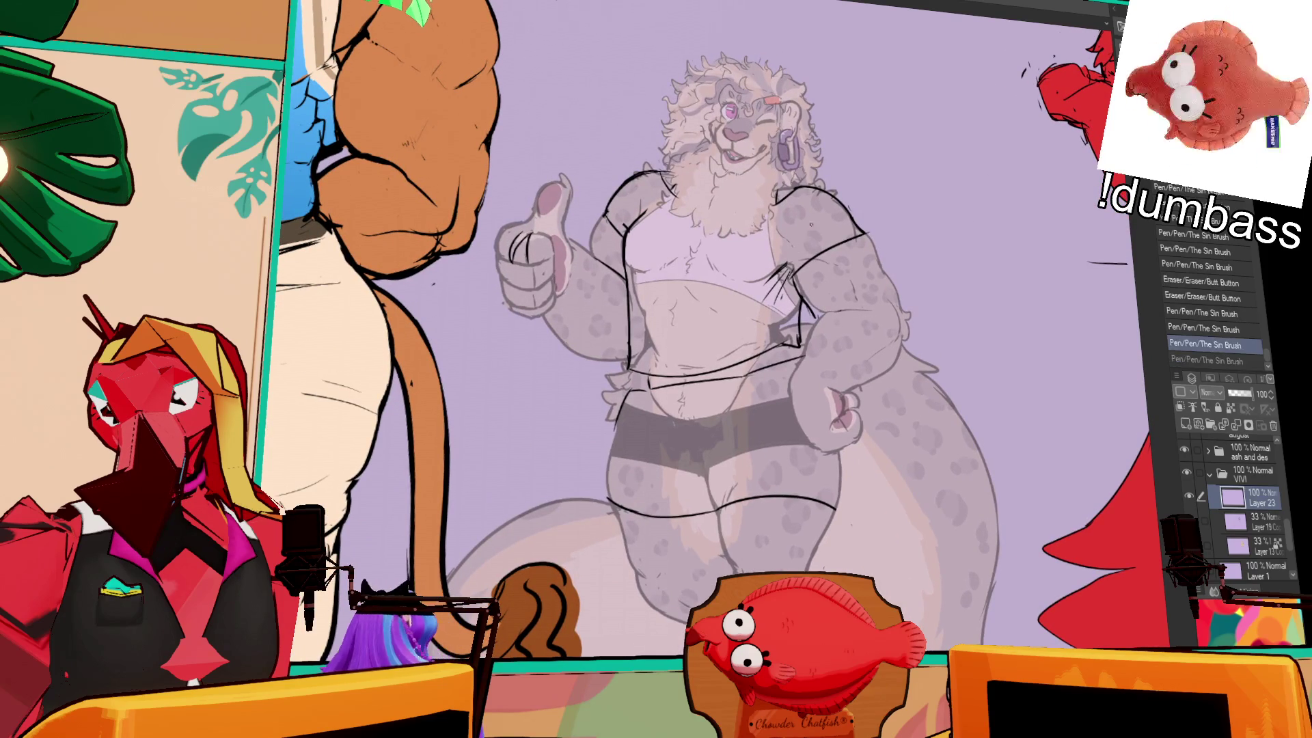
left_click_drag(701, 236, 707, 246)
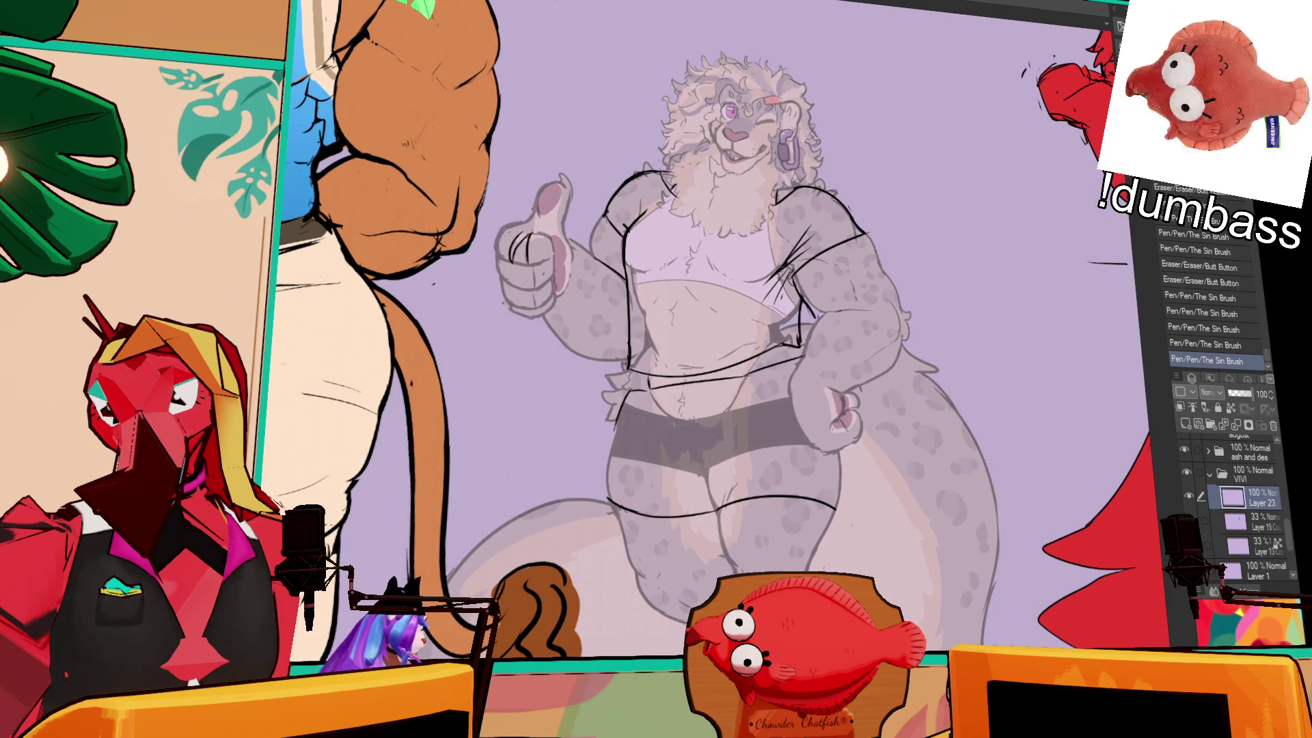
left_click_drag(638, 316, 642, 352)
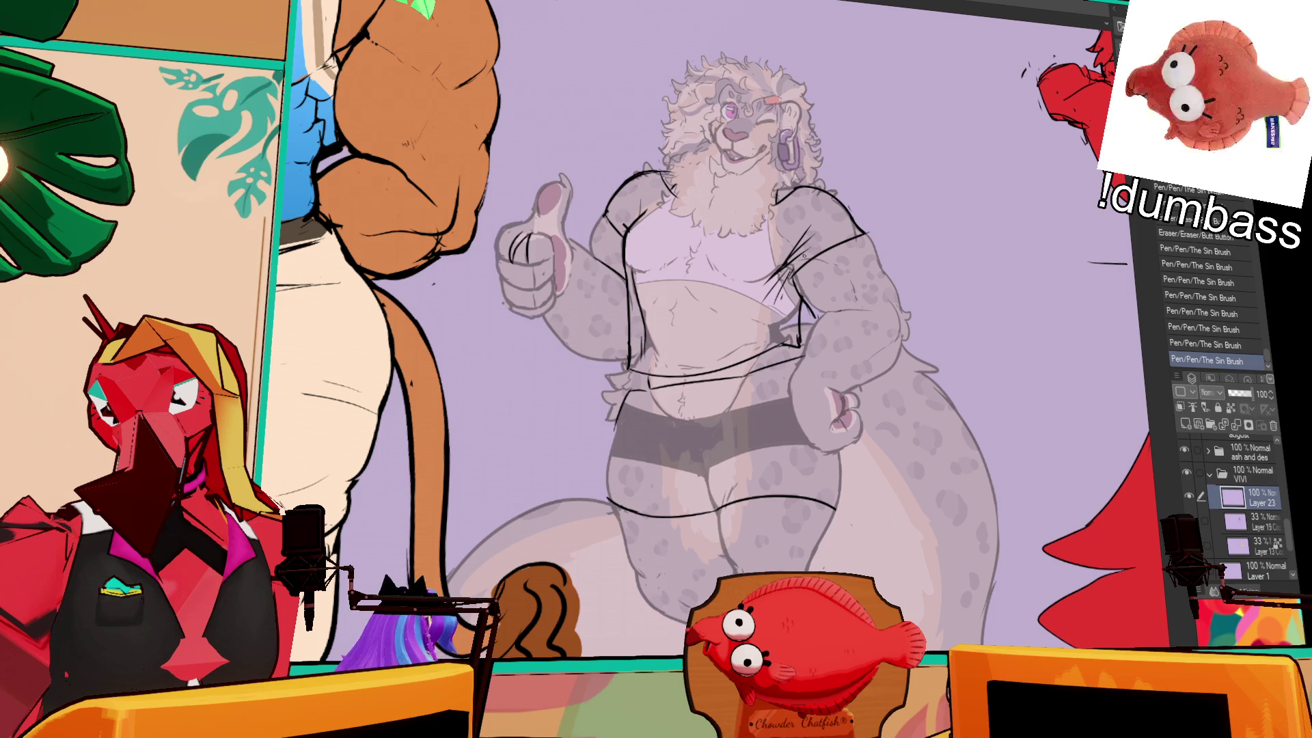
left_click_drag(758, 299, 770, 341)
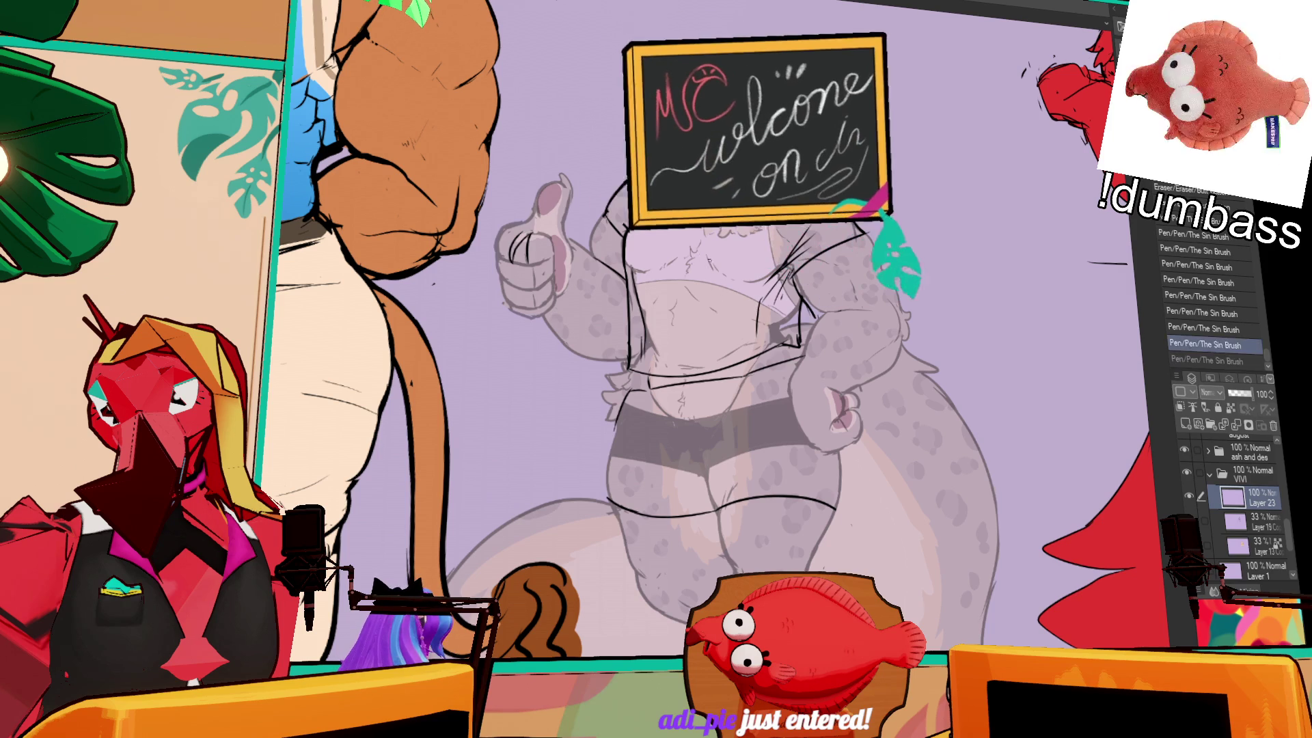
key("ctrl+z")
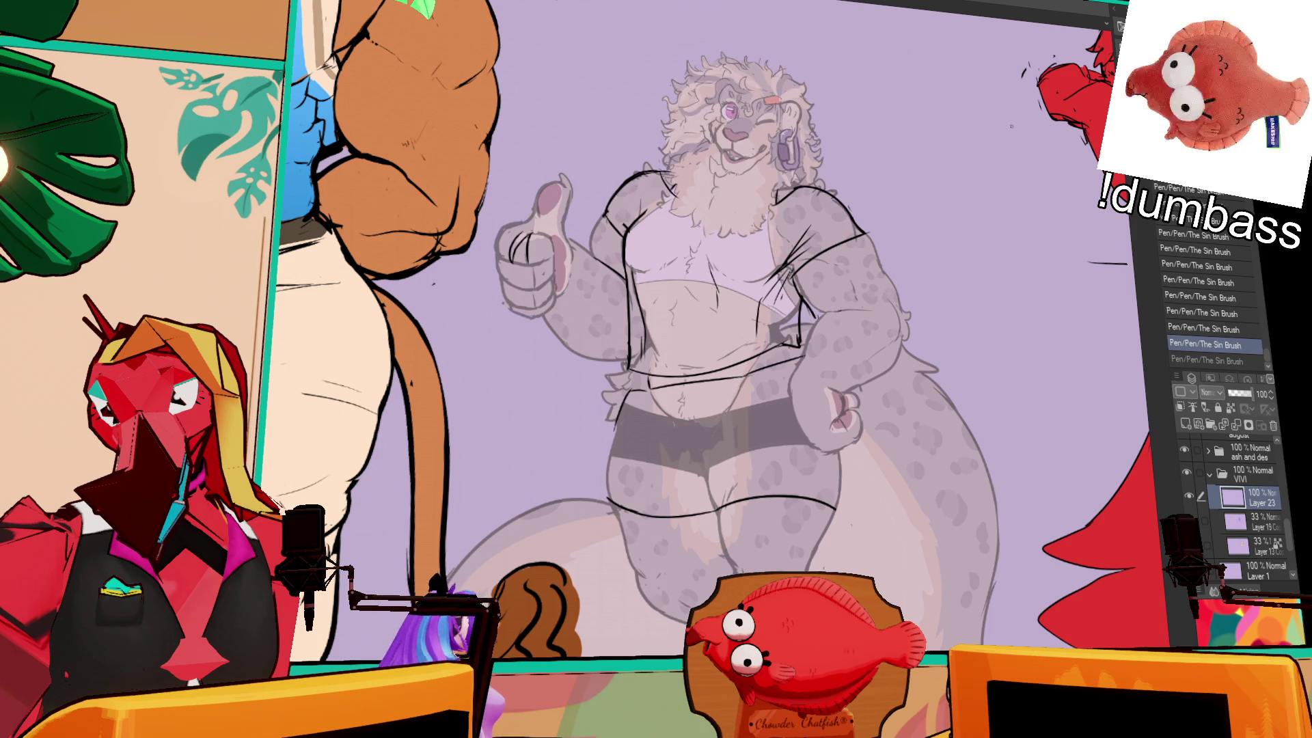
- Erase stray marks on the chest and redraw small chest and shirt lines
left_click_drag(779, 335, 793, 342)
left_click_drag(786, 328, 806, 342)
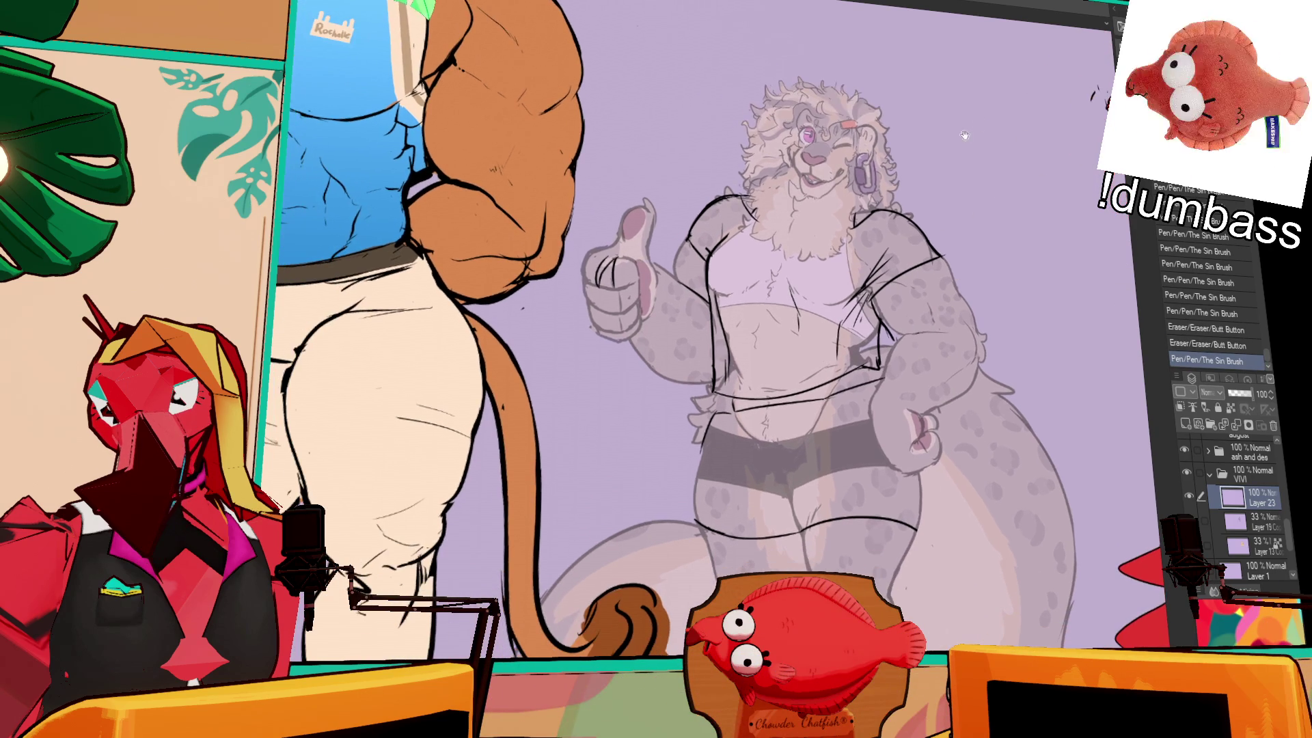
left_click_drag(837, 222, 854, 232)
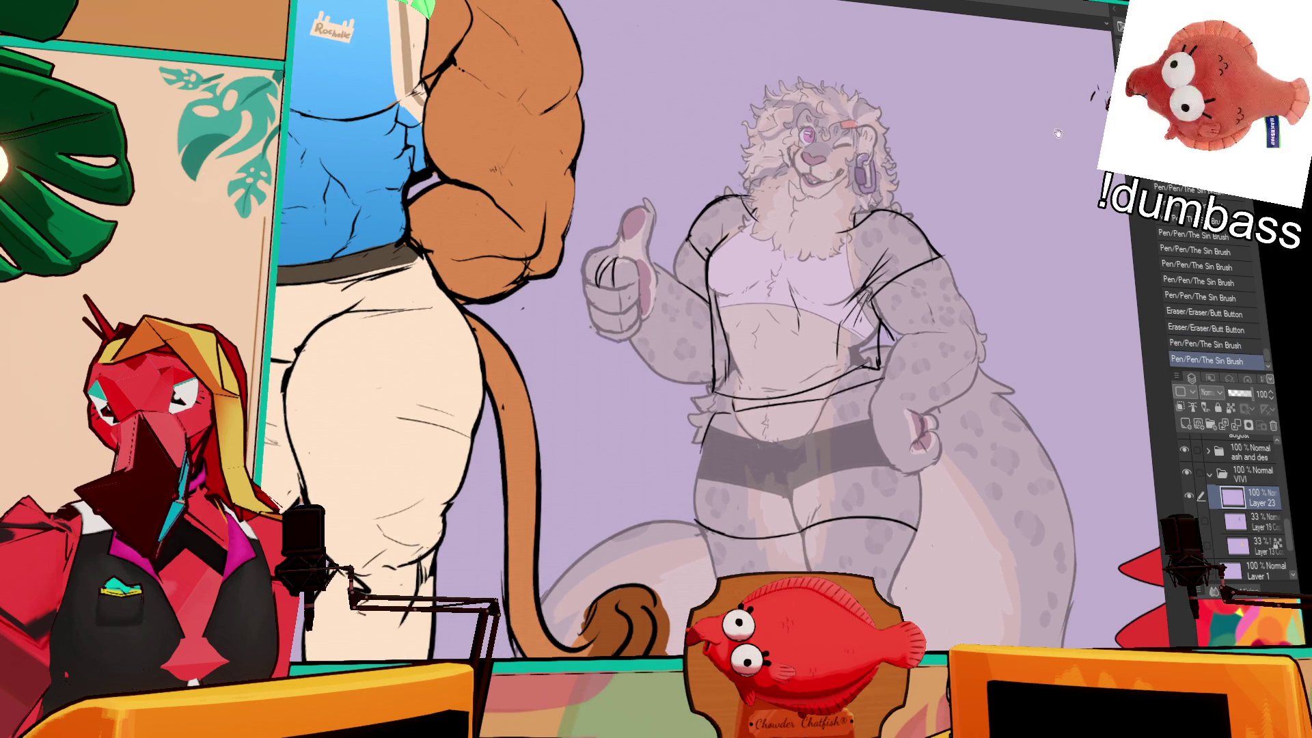
left_click_drag(835, 265, 841, 253)
left_click_drag(846, 239, 894, 228)
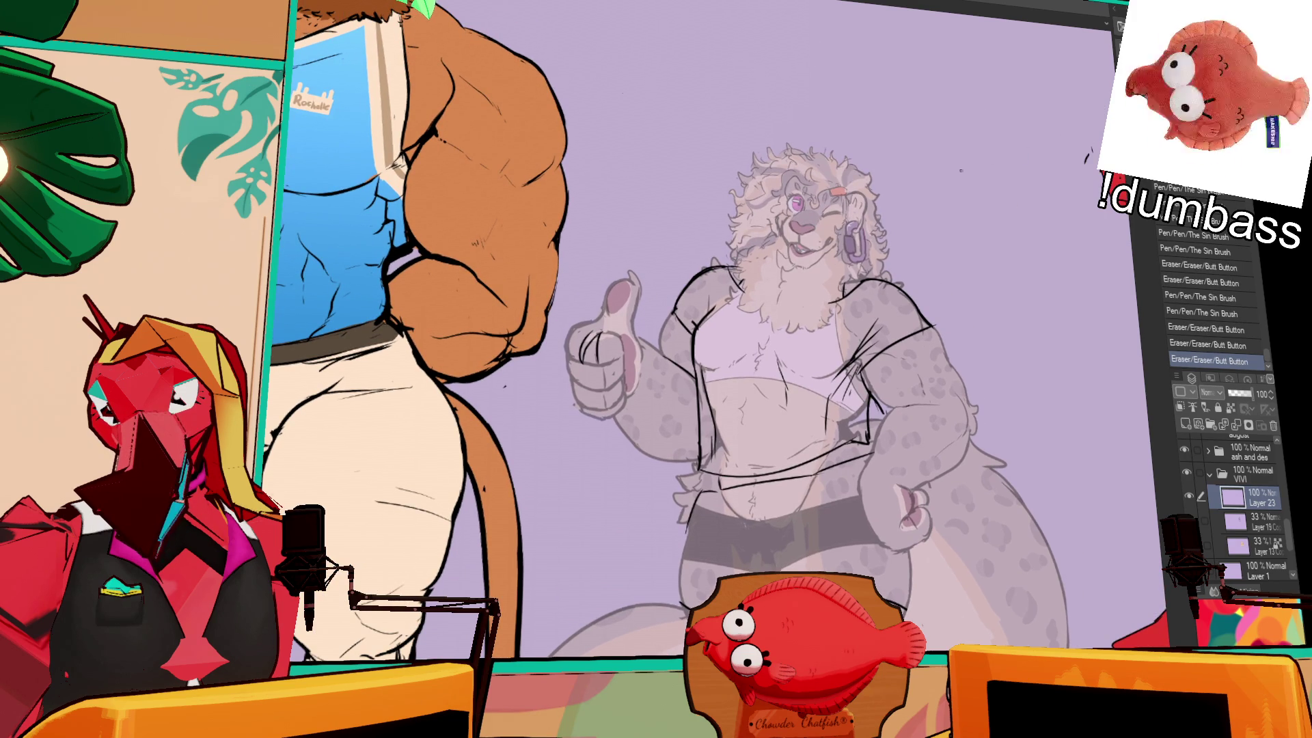
mouse_move(877, 394)
left_mouse_down()
mouse_move(890, 419)
mouse_move(897, 409)
left_mouse_up()
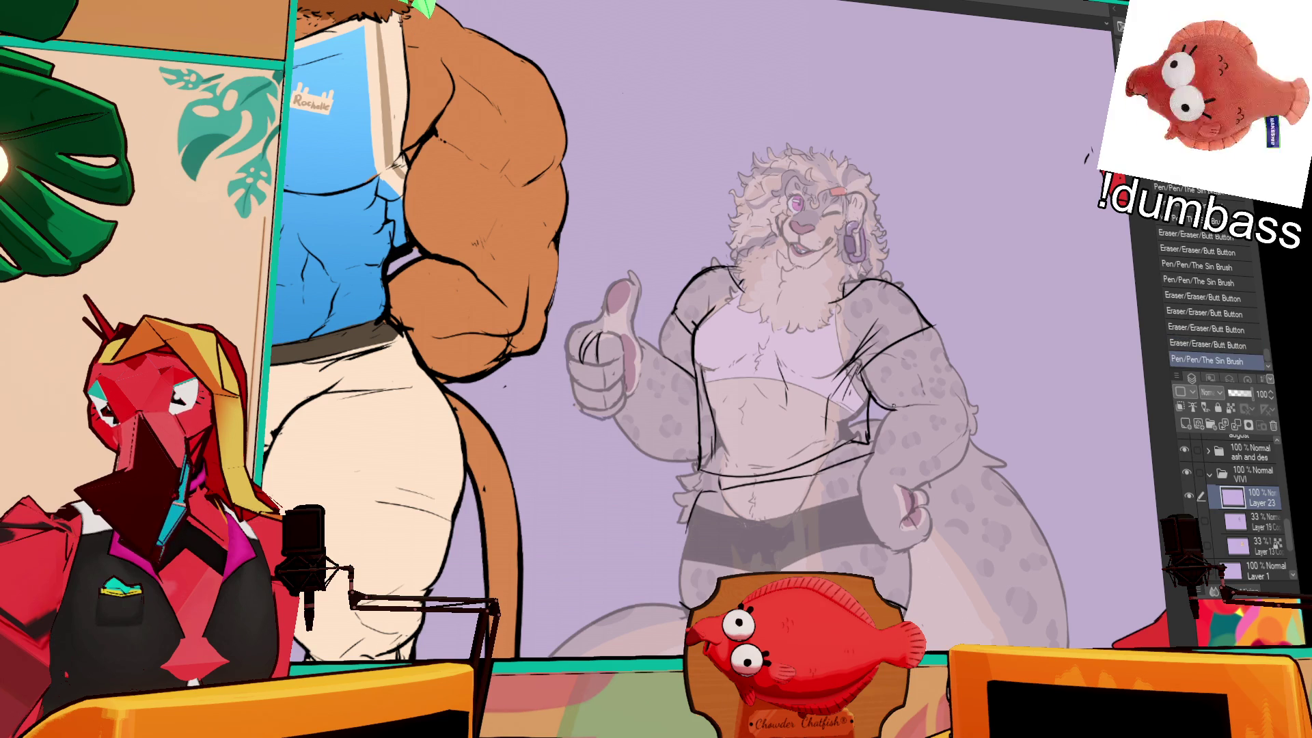
key("ctrl+z")
key("ctrl+y")
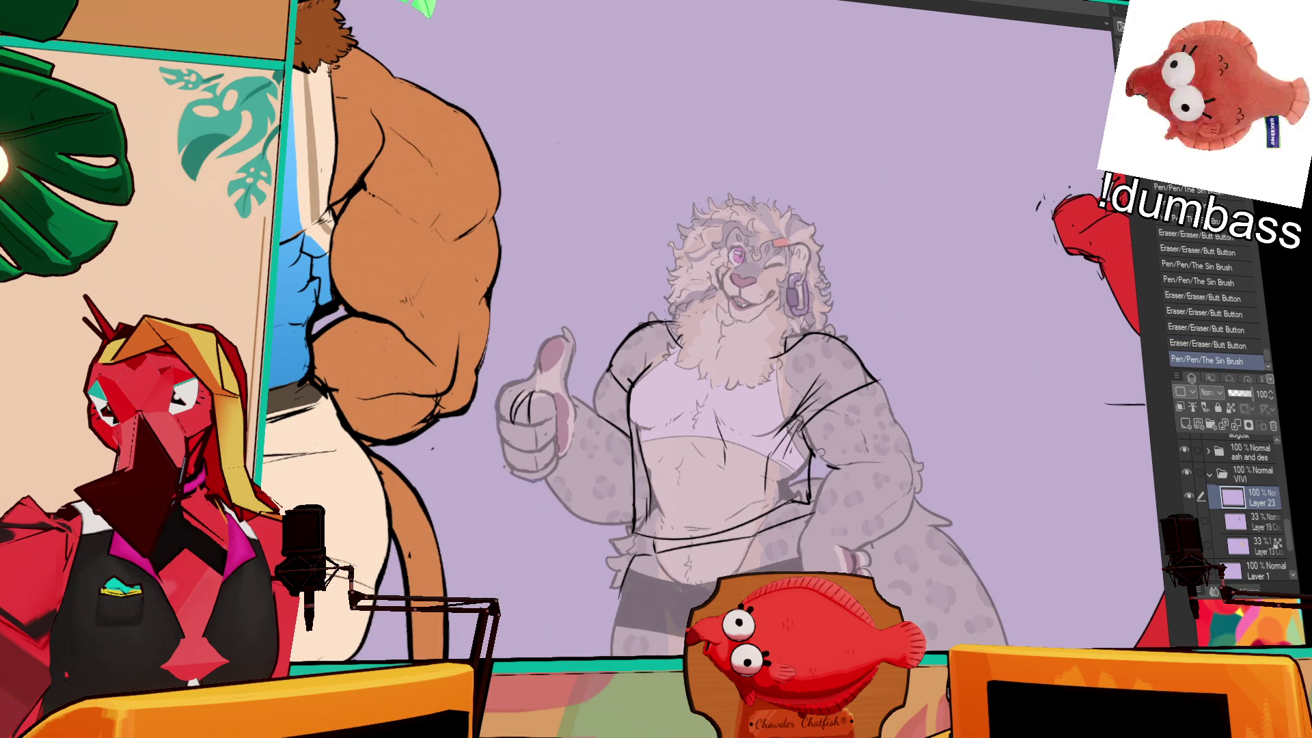
- Erase stray lines on the lower shirt
left_click_drag(828, 464, 818, 453)
mouse_move(821, 455)
left_mouse_down()
mouse_move(813, 413)
mouse_move(808, 437)
left_mouse_up()
key("ctrl+z")
key("ctrl+z")
key("ctrl+z")
left_click_drag(804, 427, 811, 441)
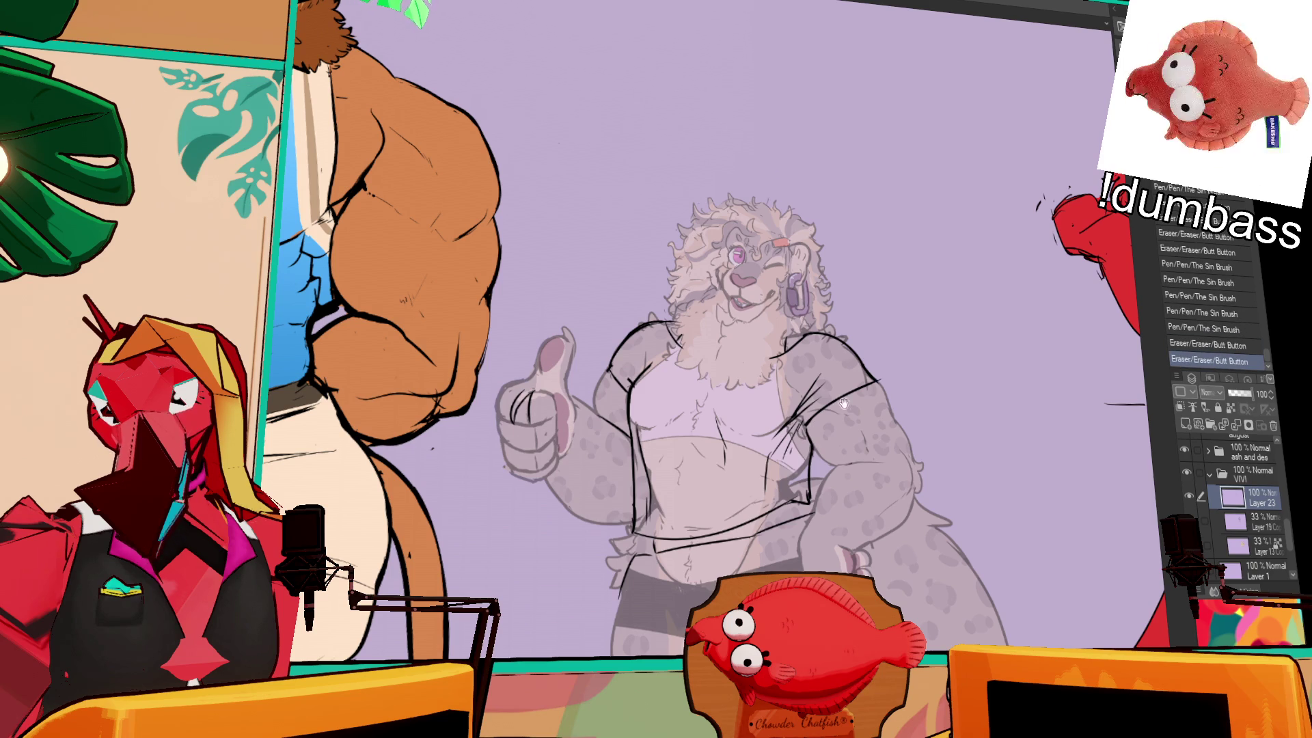
left_click_drag(891, 294, 983, 284)
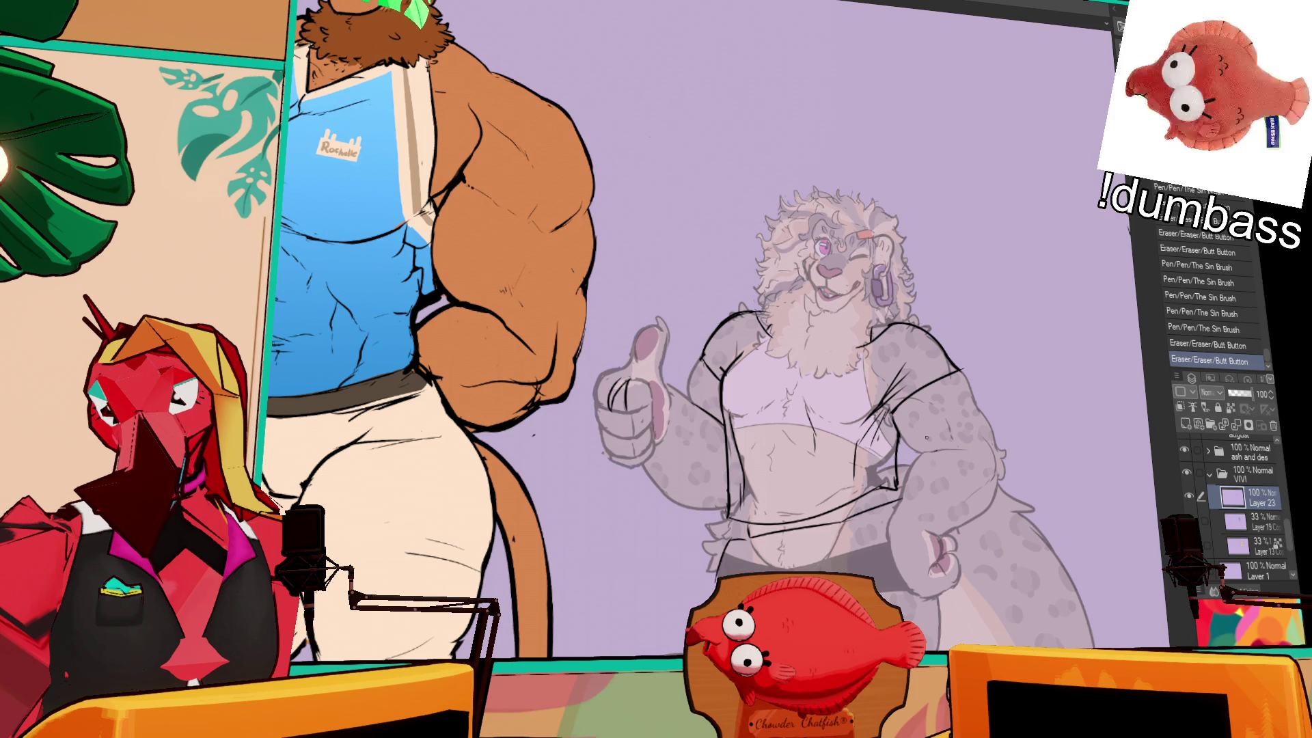
scroll(965, 60, "down", 5)
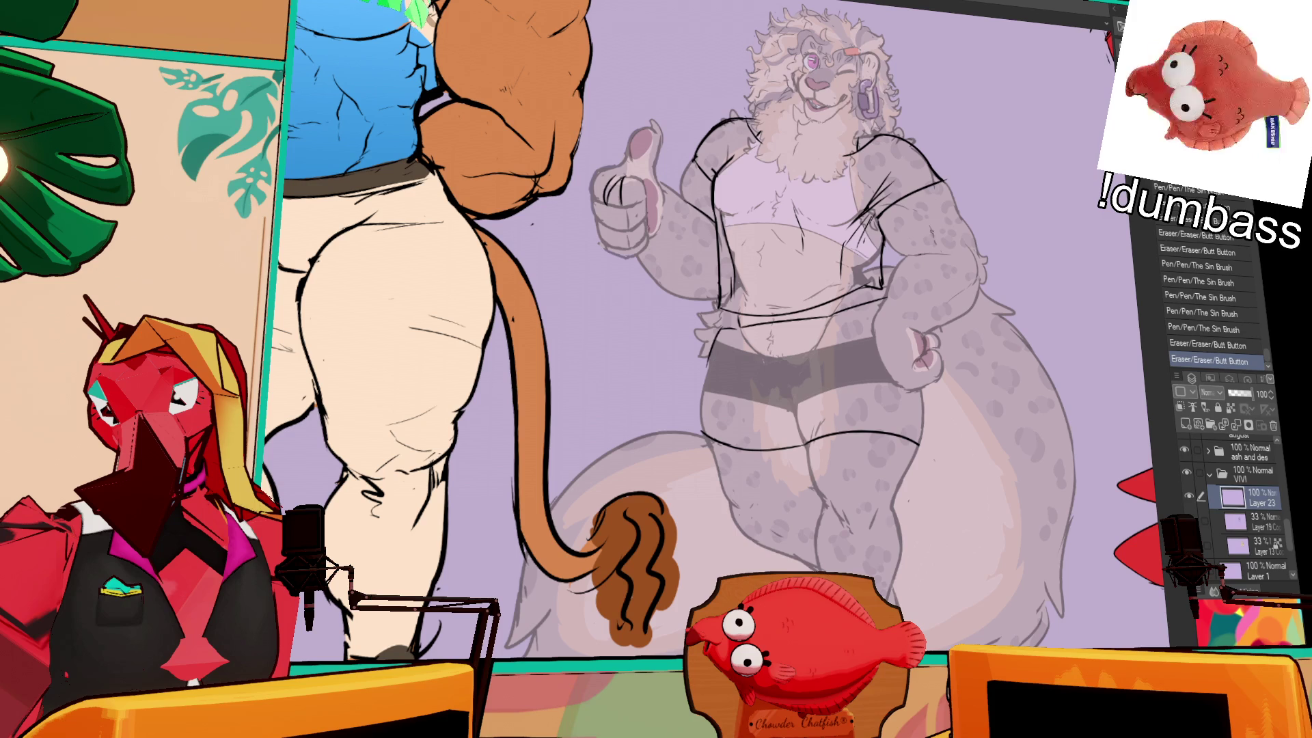
- Sketch and rework first lines on the shorts
mouse_move(738, 335)
left_mouse_down()
mouse_move(777, 371)
mouse_move(820, 373)
mouse_move(801, 374)
mouse_move(798, 431)
left_mouse_up()
key("ctrl+z")
left_click_drag(774, 375, 786, 383)
left_click_drag(789, 385, 803, 395)
scroll(802, 393, "up", 2)
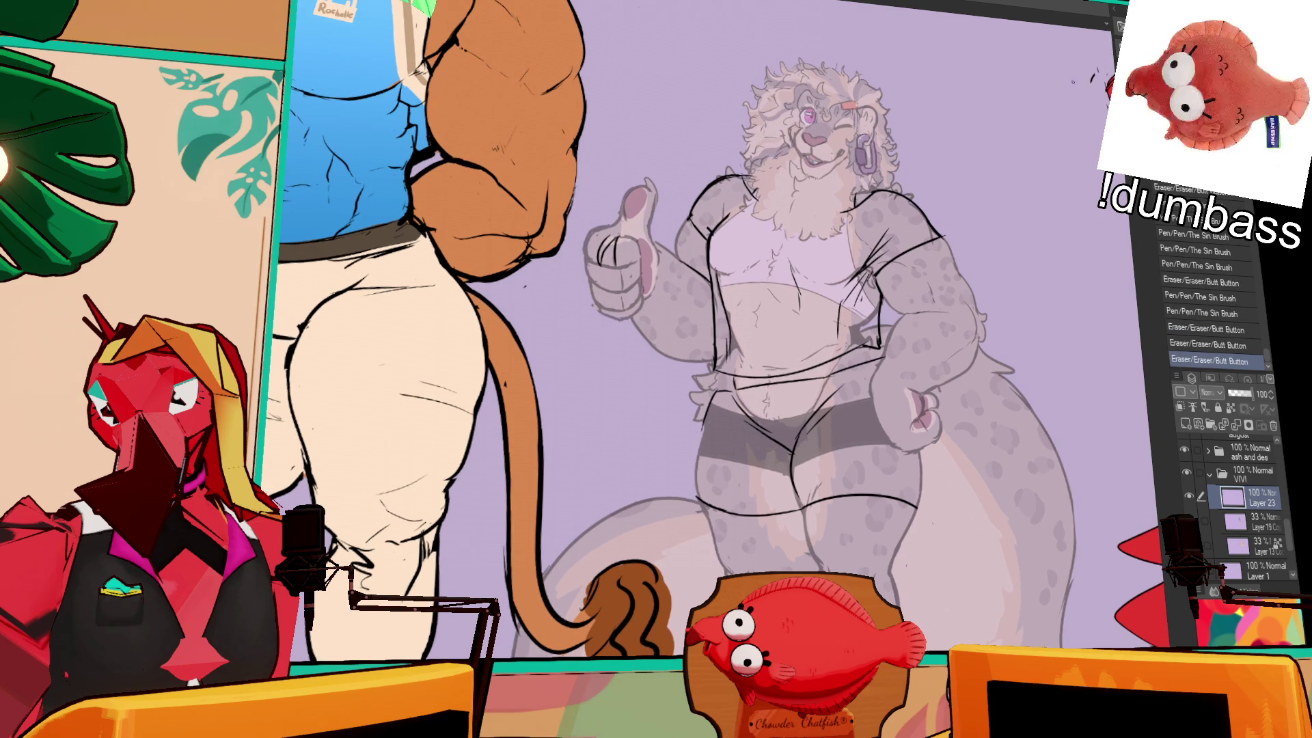
left_click_drag(999, 254, 982, 180)
left_click_drag(983, 294, 1069, 193)
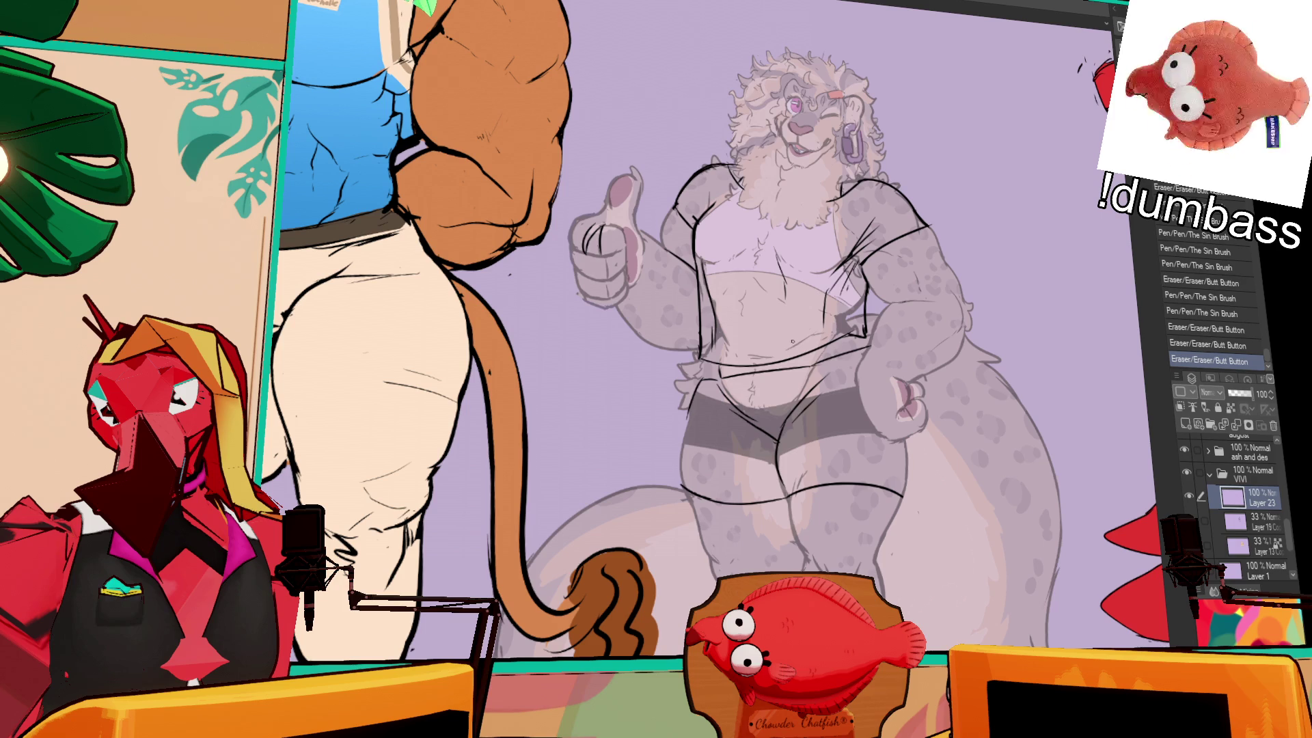
- Draw a new waist line across the shorts and move it into position with a selection
left_click_drag(704, 361, 817, 348)
key("ctrl+z")
key("ctrl+z")
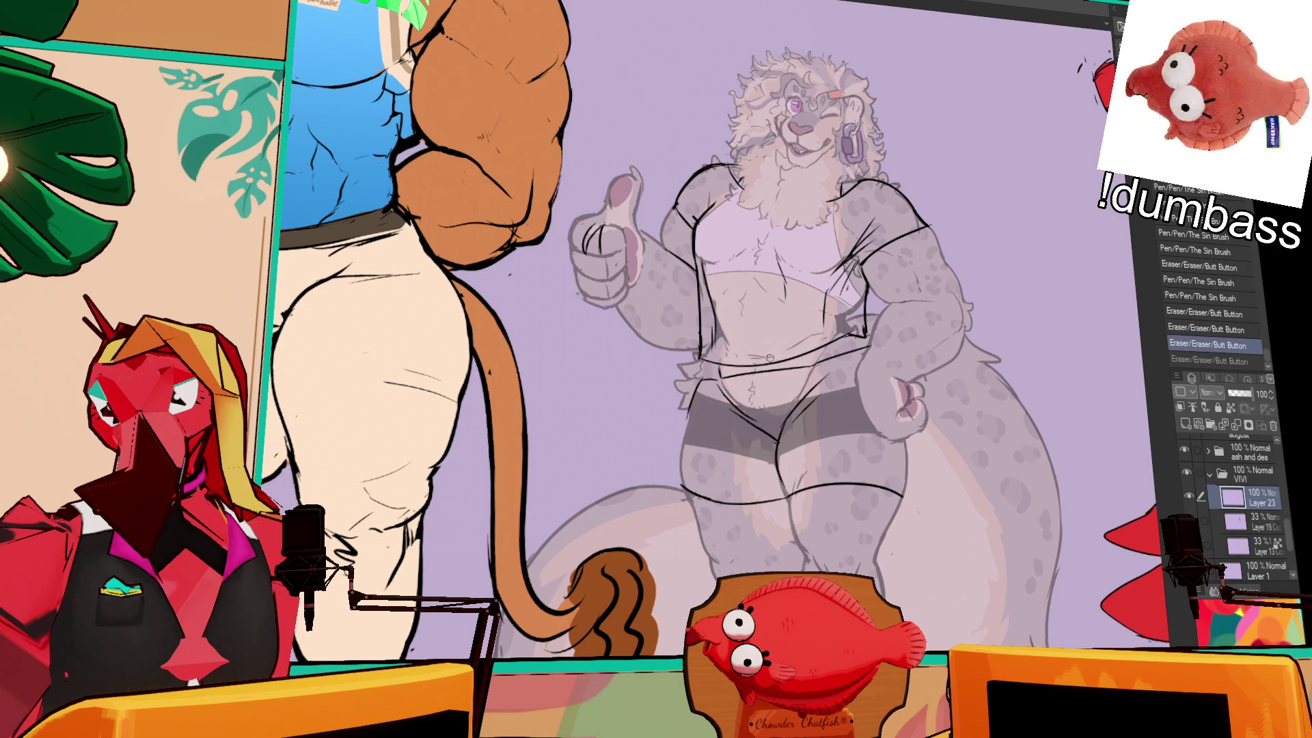
mouse_move(690, 331)
left_mouse_down()
mouse_move(848, 317)
mouse_move(865, 332)
mouse_move(711, 345)
left_mouse_up()
mouse_move(813, 327)
left_mouse_down()
mouse_move(819, 338)
mouse_move(862, 316)
left_mouse_up()
key("ctrl+d")
key("ctrl+z")
left_click_drag(713, 377, 792, 364)
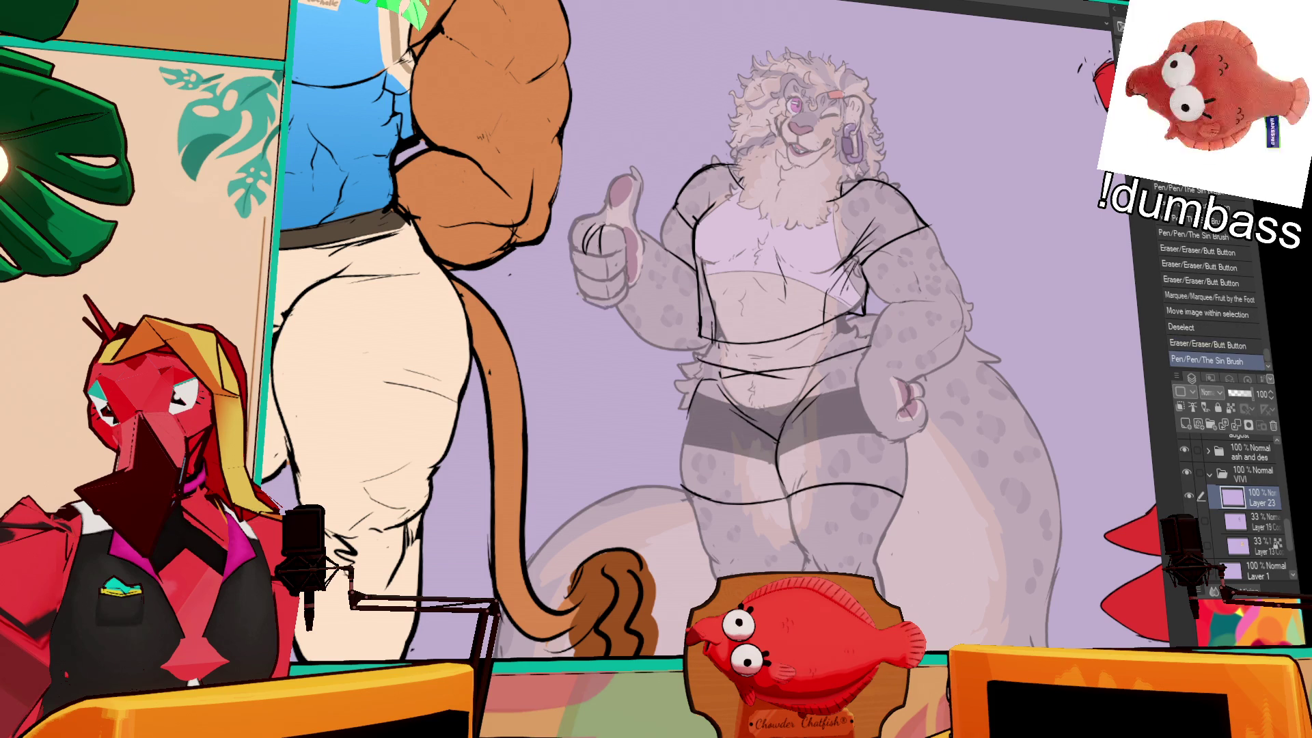
key("ctrl+z")
key("ctrl+z")
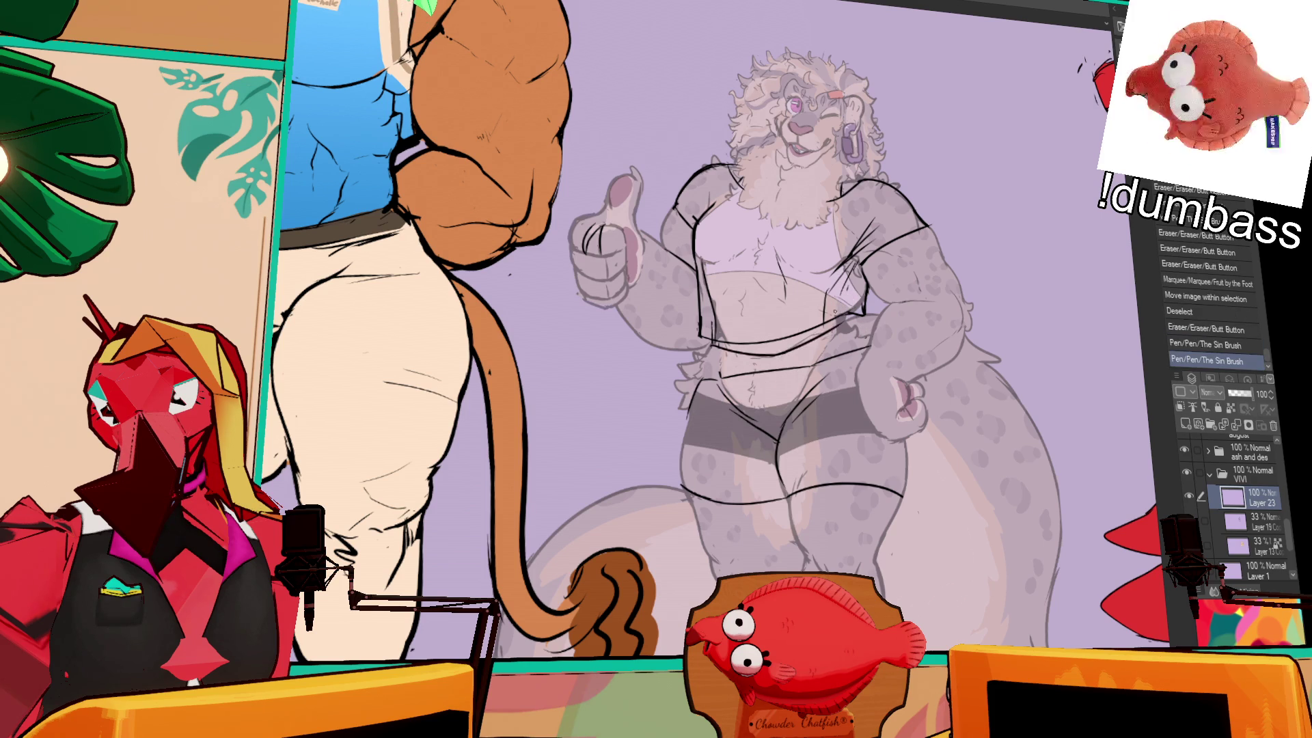
key("ctrl+y")
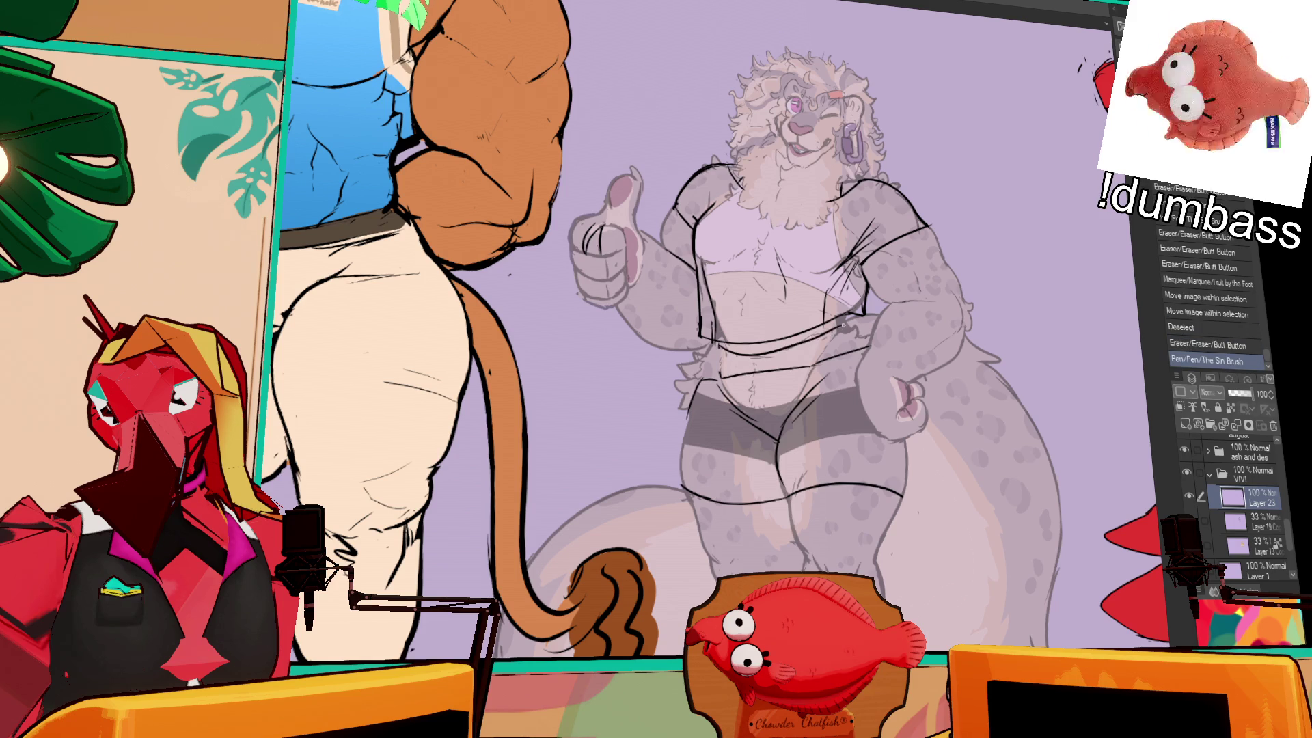
key("ctrl+y")
key("ctrl+y")
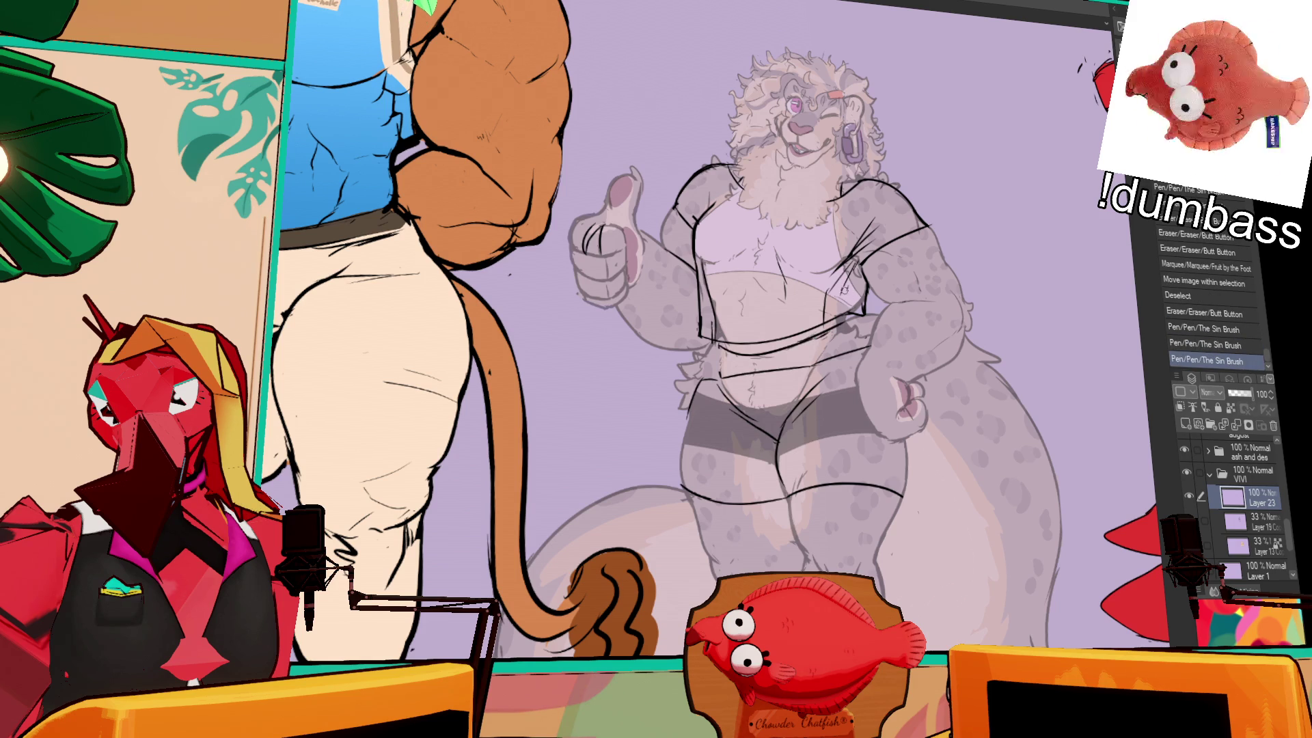
- Erase stray waist strokes, redraw the hip line and add short waistband strokes
mouse_move(787, 373)
left_mouse_down()
mouse_move(694, 395)
mouse_move(711, 383)
left_mouse_up()
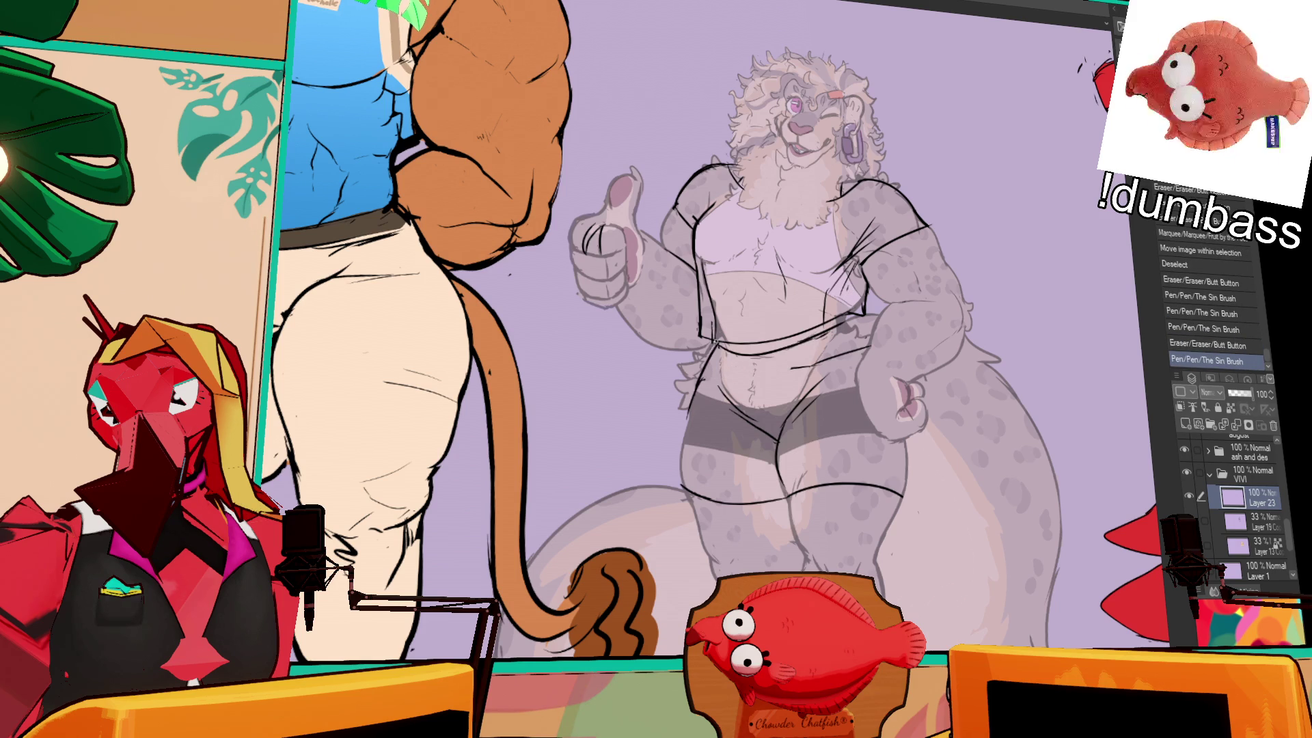
left_click_drag(860, 347, 800, 366)
mouse_move(867, 334)
left_mouse_down()
mouse_move(869, 345)
mouse_move(836, 317)
left_mouse_up()
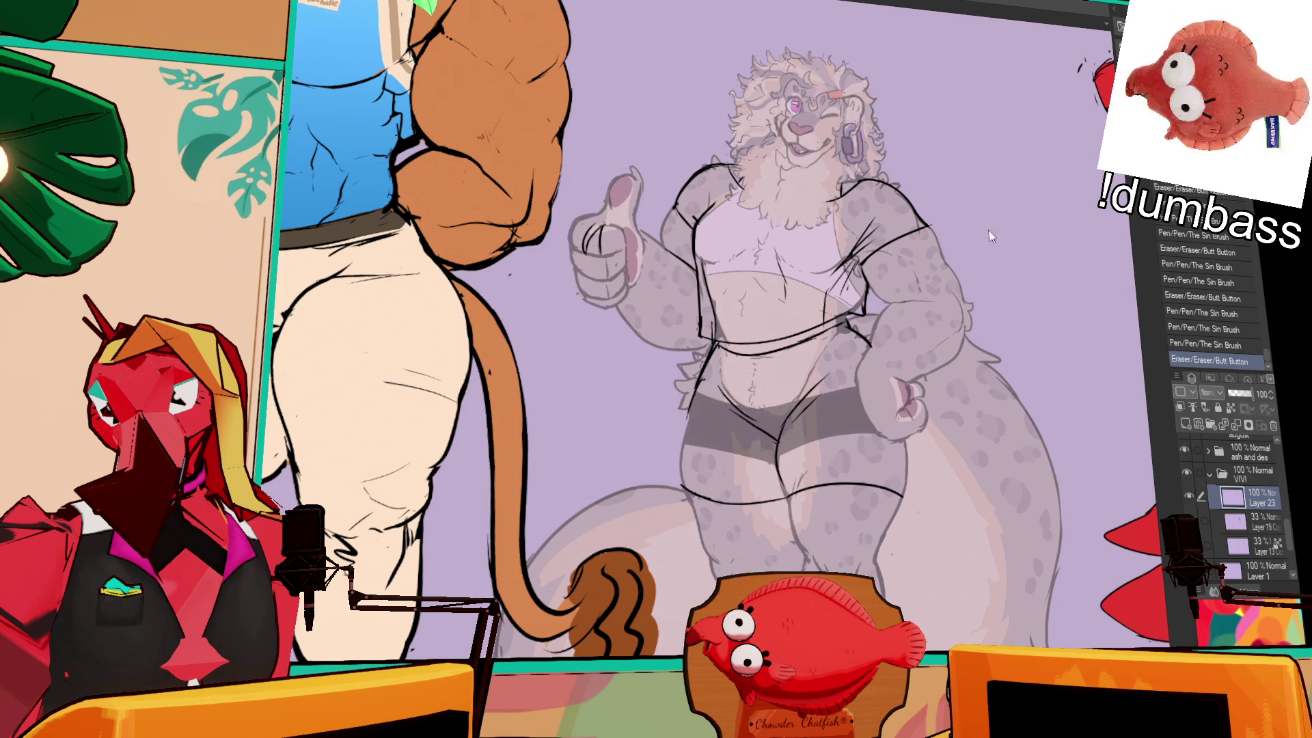
left_click_drag(739, 350, 778, 351)
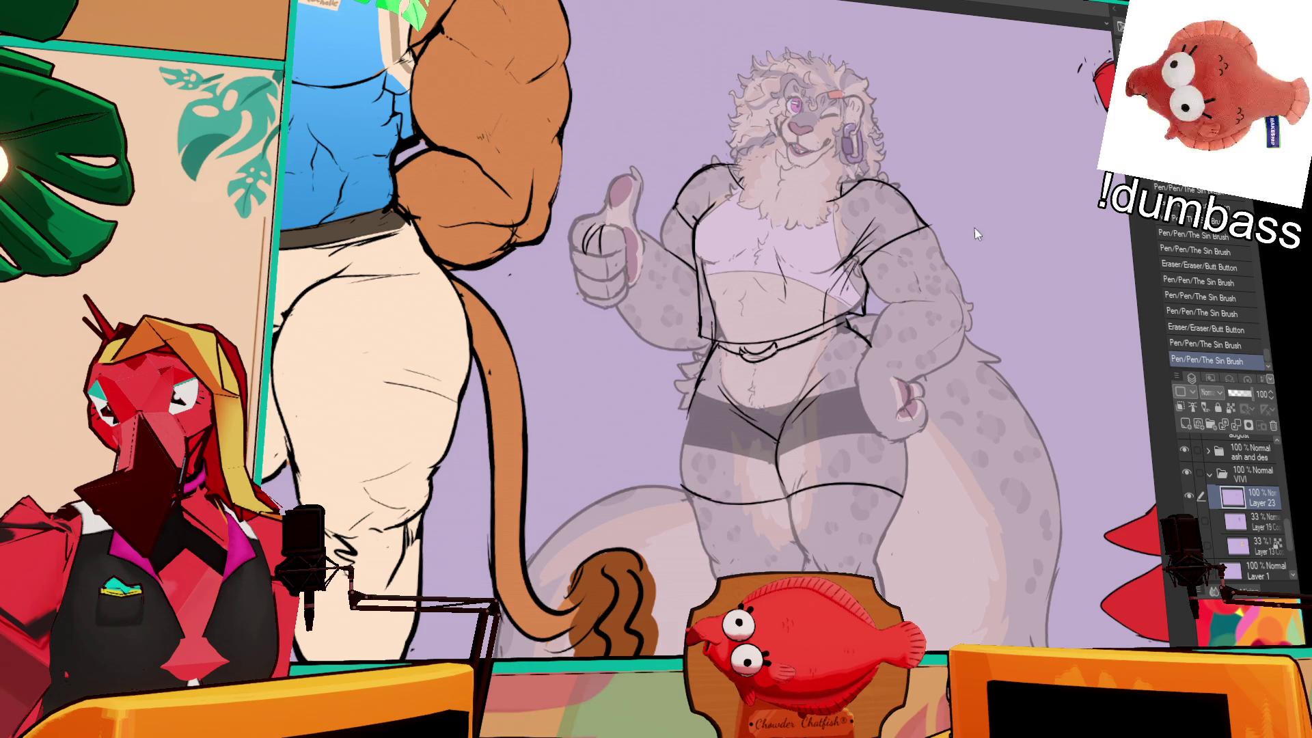
- Draw the centre seam of the shorts, retrying it several times
left_click_drag(750, 369, 755, 396)
key("ctrl+z")
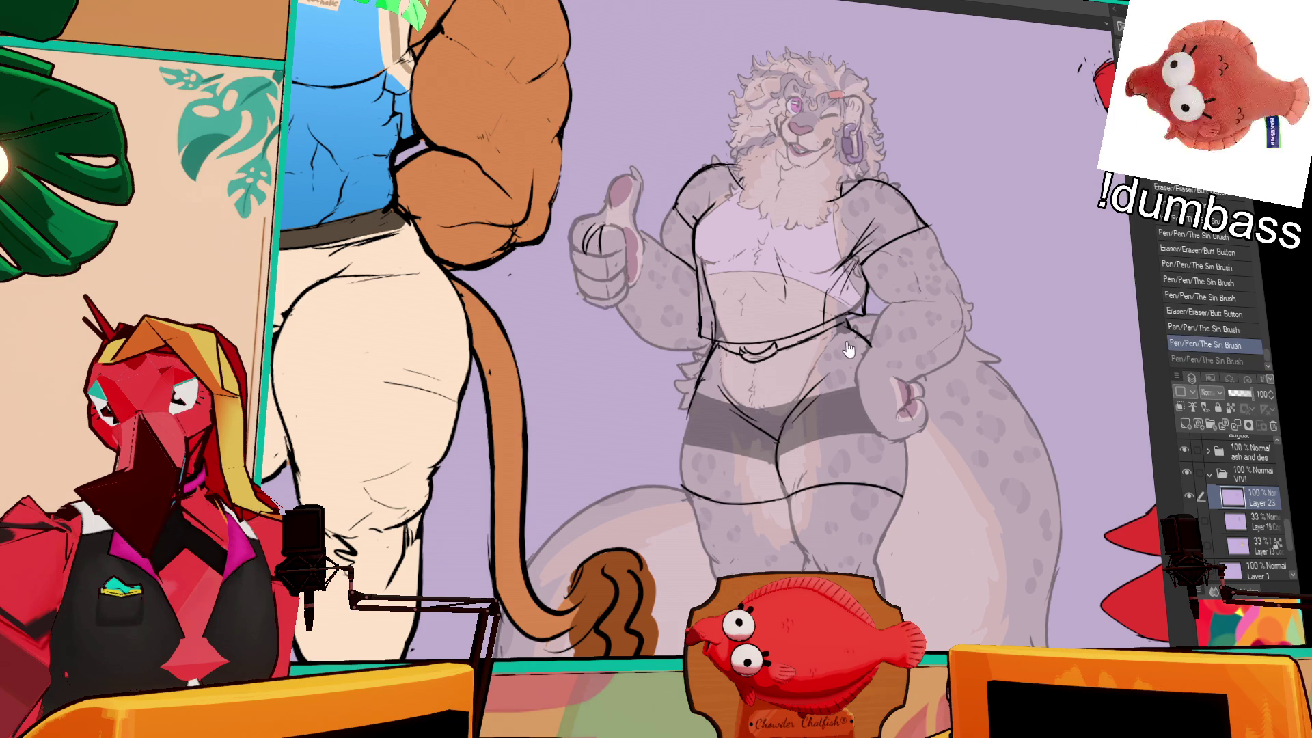
left_click_drag(749, 362, 754, 412)
key("ctrl+z")
key("ctrl+z")
key("ctrl+z")
left_click_drag(765, 358, 768, 411)
- Draw doubled hem lines across the shorts' leg openings
key("ctrl+z")
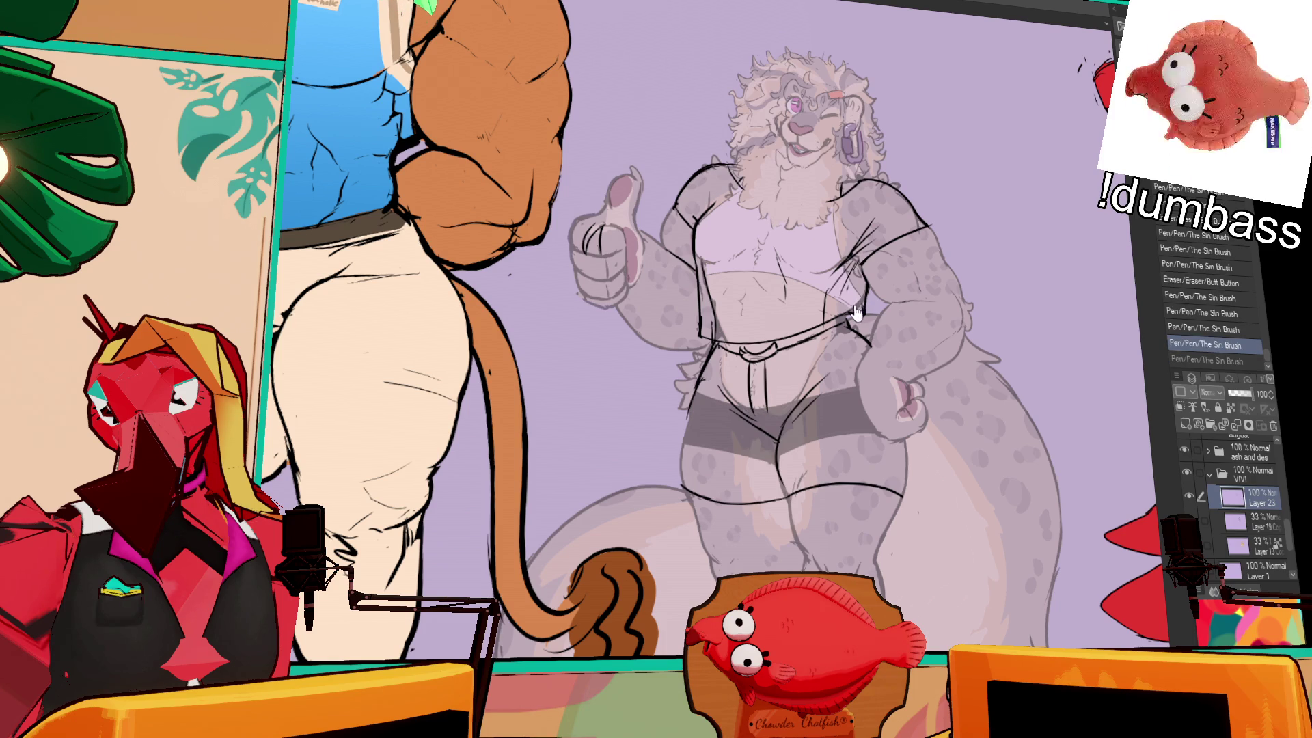
left_click_drag(686, 436, 786, 458)
key("ctrl+z")
key("ctrl+z")
left_click_drag(687, 429, 766, 450)
left_click_drag(686, 431, 856, 438)
mouse_move(778, 454)
left_mouse_down()
mouse_move(859, 427)
mouse_move(889, 438)
left_mouse_up()
key("ctrl+z")
key("ctrl+z")
left_click_drag(779, 454, 874, 426)
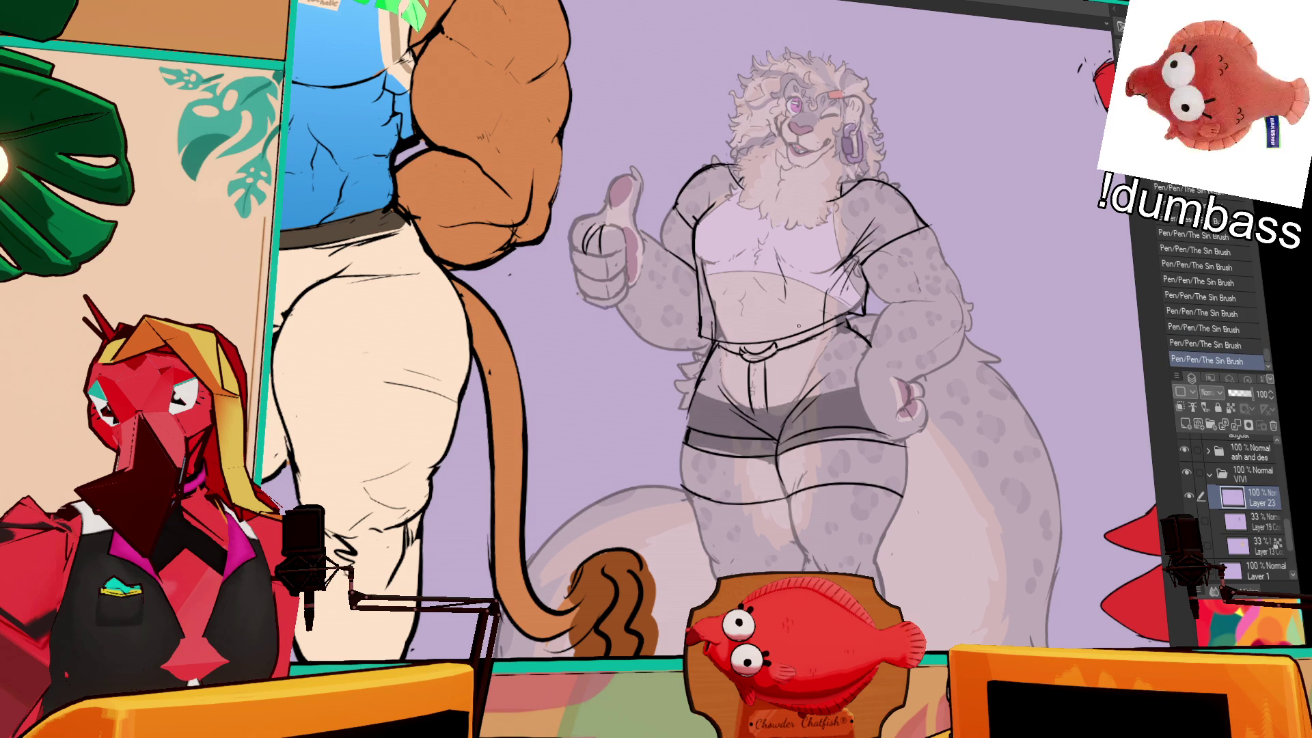
- Draw the left hem, a drawstring bow at the waistband and a vertical line on the shorts
mouse_move(723, 342)
left_mouse_down()
mouse_move(689, 365)
mouse_move(691, 353)
mouse_move(668, 445)
mouse_move(681, 495)
left_mouse_up()
key("ctrl+z")
left_click_drag(677, 450, 678, 487)
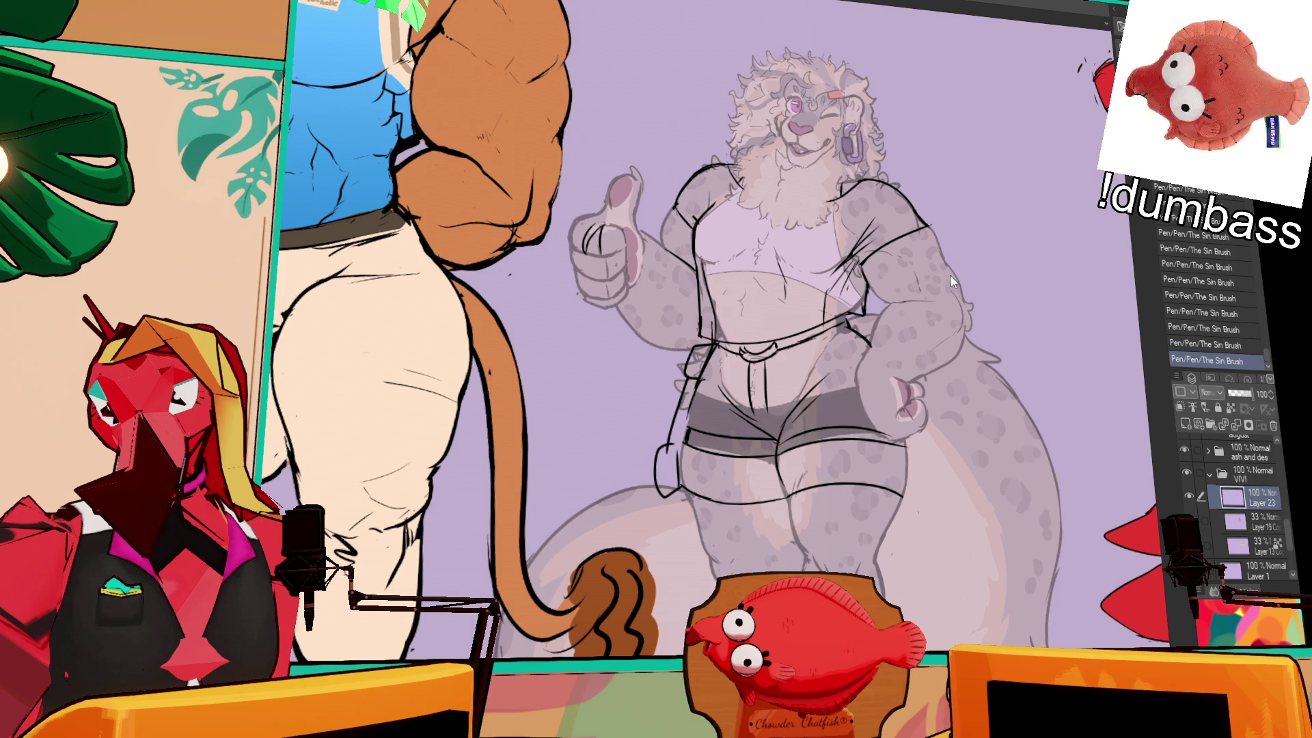
mouse_move(760, 342)
left_mouse_down()
mouse_move(786, 356)
mouse_move(799, 403)
mouse_move(846, 327)
left_mouse_up()
mouse_move(788, 357)
left_mouse_down()
mouse_move(820, 406)
mouse_move(829, 386)
mouse_move(832, 408)
mouse_move(839, 328)
left_mouse_up()
key("ctrl+z")
key("ctrl+z")
key("ctrl+z")
mouse_move(804, 378)
left_mouse_down()
mouse_move(813, 369)
mouse_move(827, 400)
left_mouse_up()
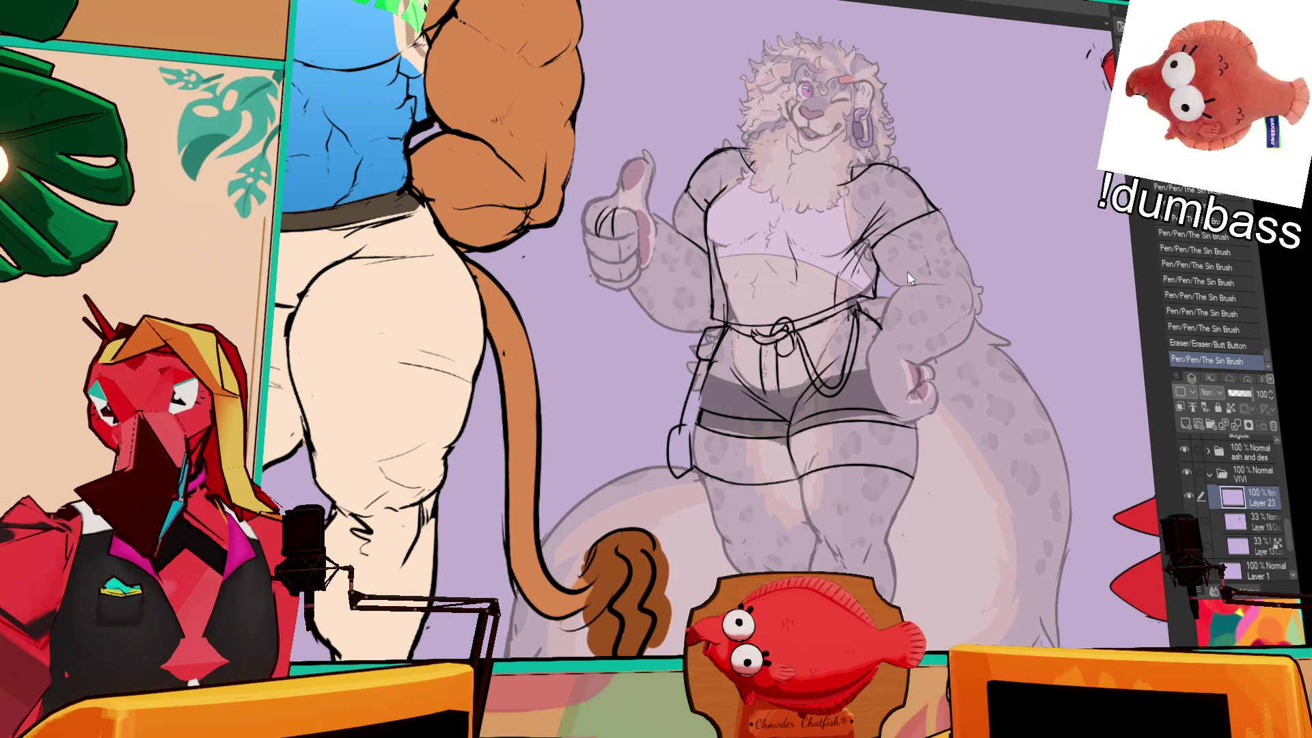
- Ink short lines along the shorts and by the hand on the hip, undoing the last
left_click_drag(997, 213, 1002, 224)
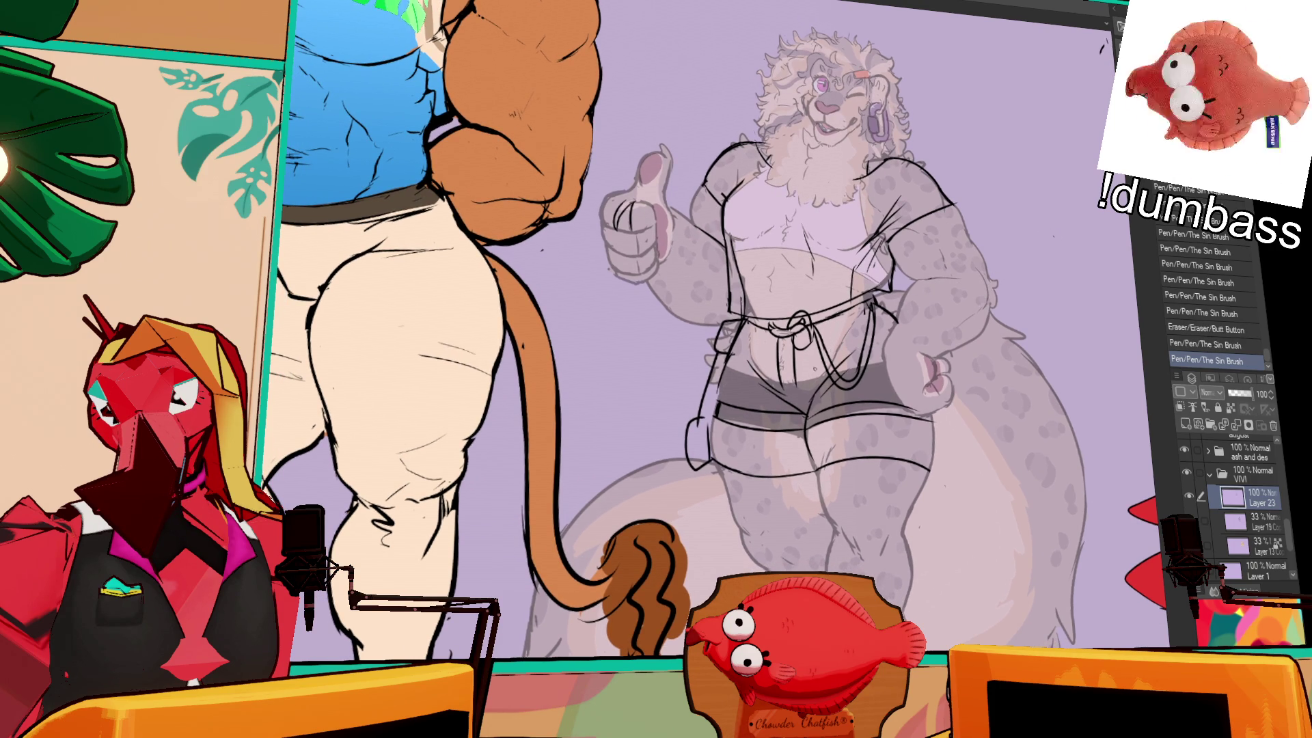
key("ctrl+z")
mouse_move(801, 382)
left_mouse_down()
mouse_move(781, 387)
mouse_move(802, 414)
mouse_move(773, 412)
left_mouse_up()
left_click_drag(781, 399, 768, 403)
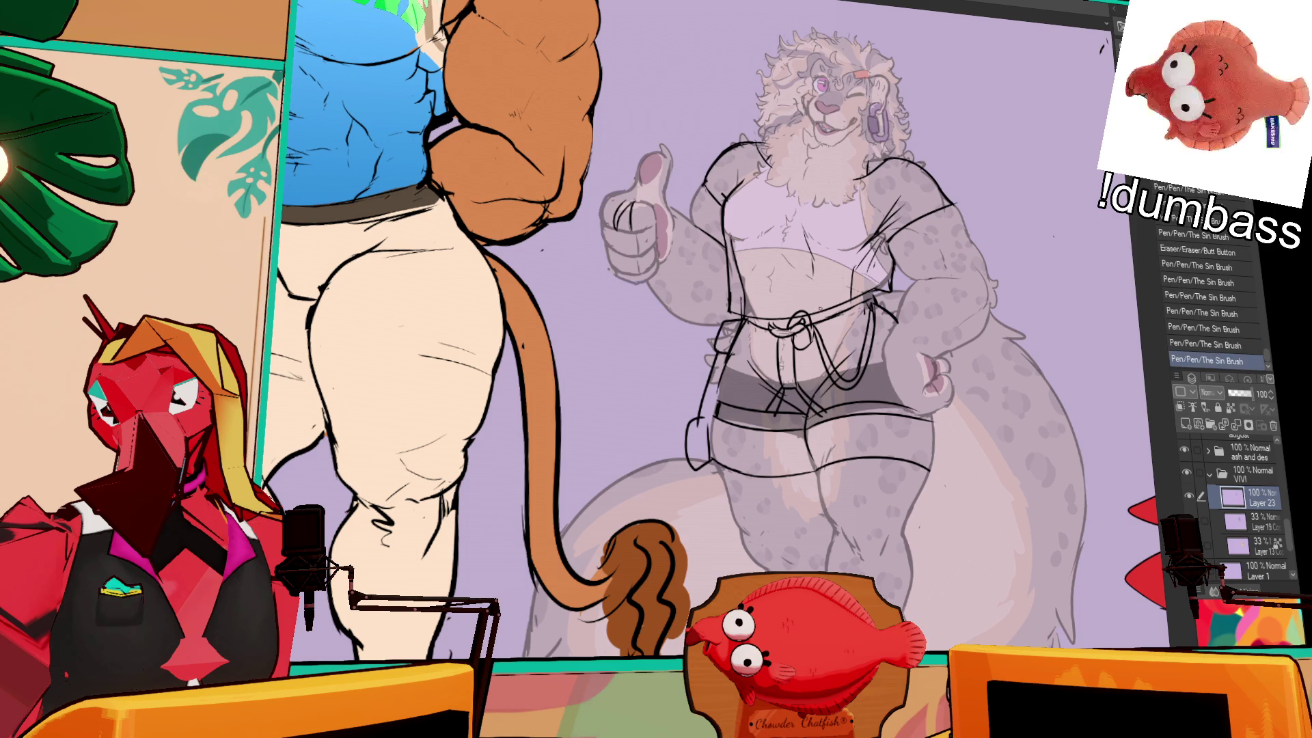
left_click_drag(847, 330, 851, 301)
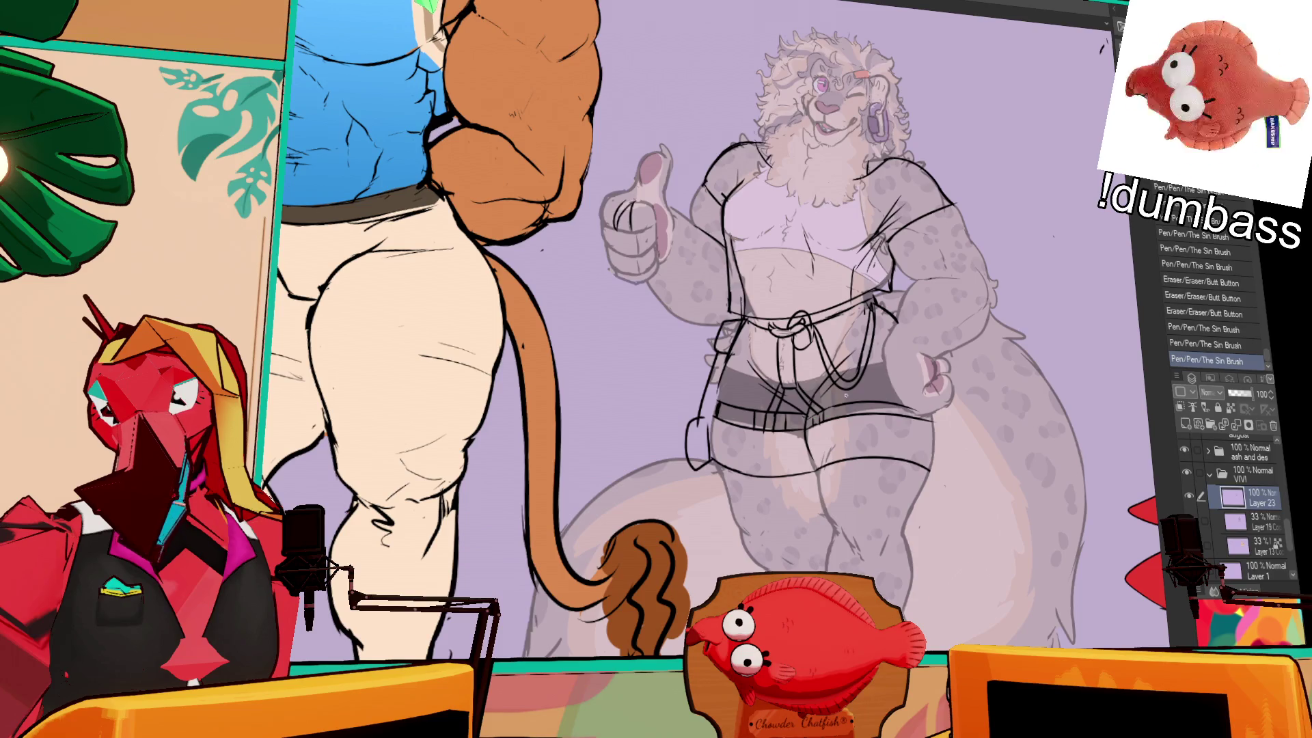
left_click_drag(841, 424, 831, 414)
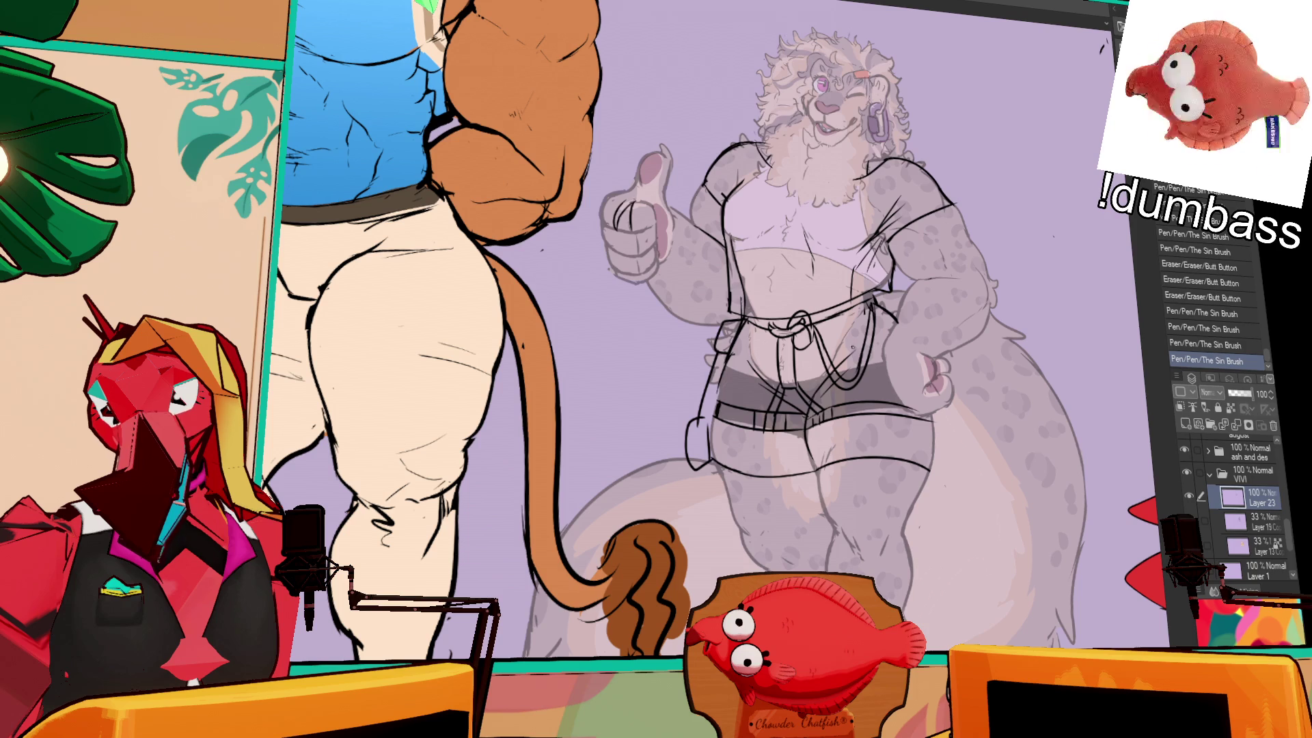
left_click_drag(858, 370, 855, 369)
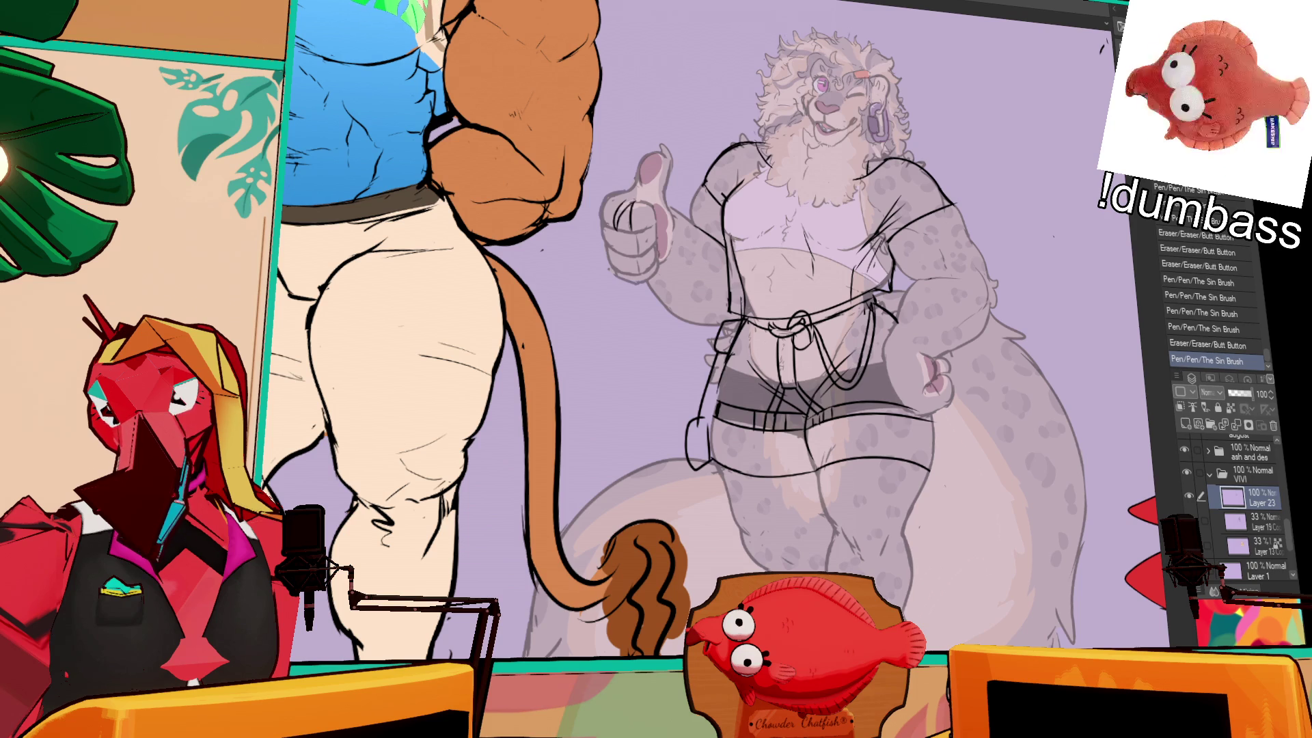
mouse_move(874, 304)
left_mouse_down()
mouse_move(888, 315)
mouse_move(891, 355)
mouse_move(890, 324)
left_mouse_up()
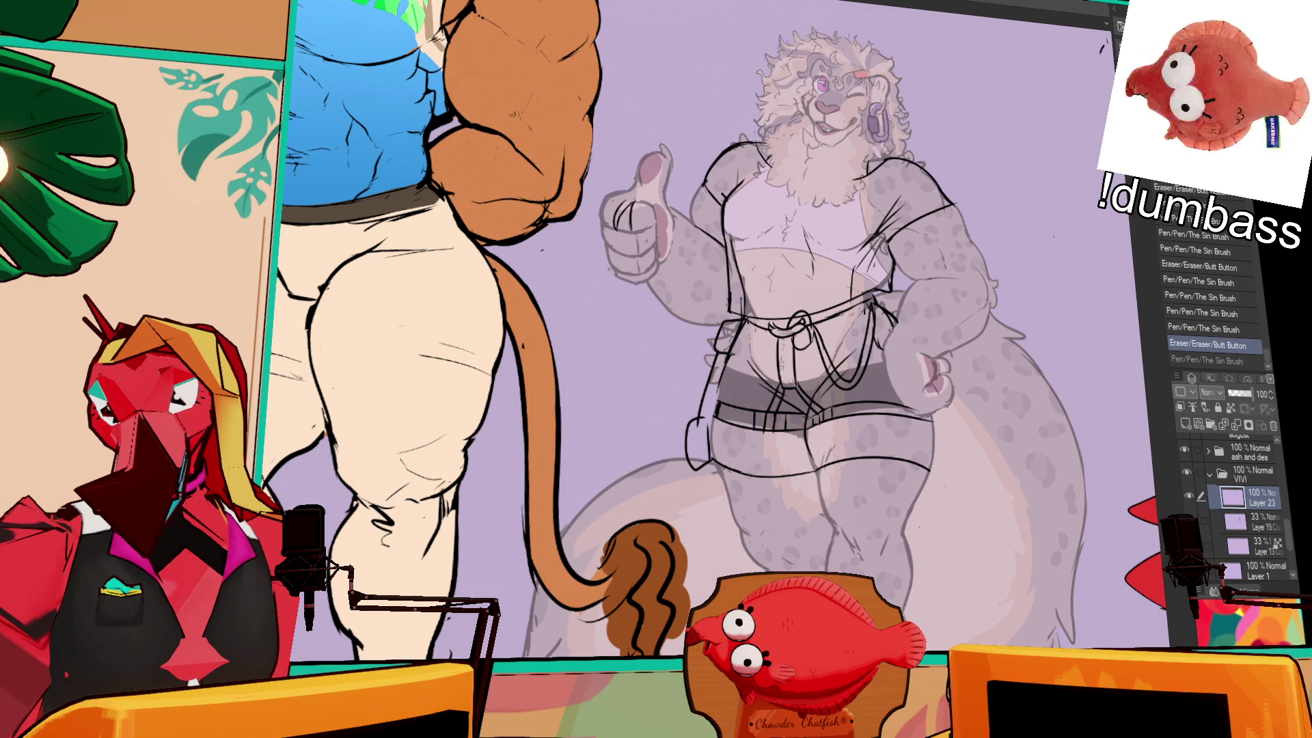
key("ctrl+z")
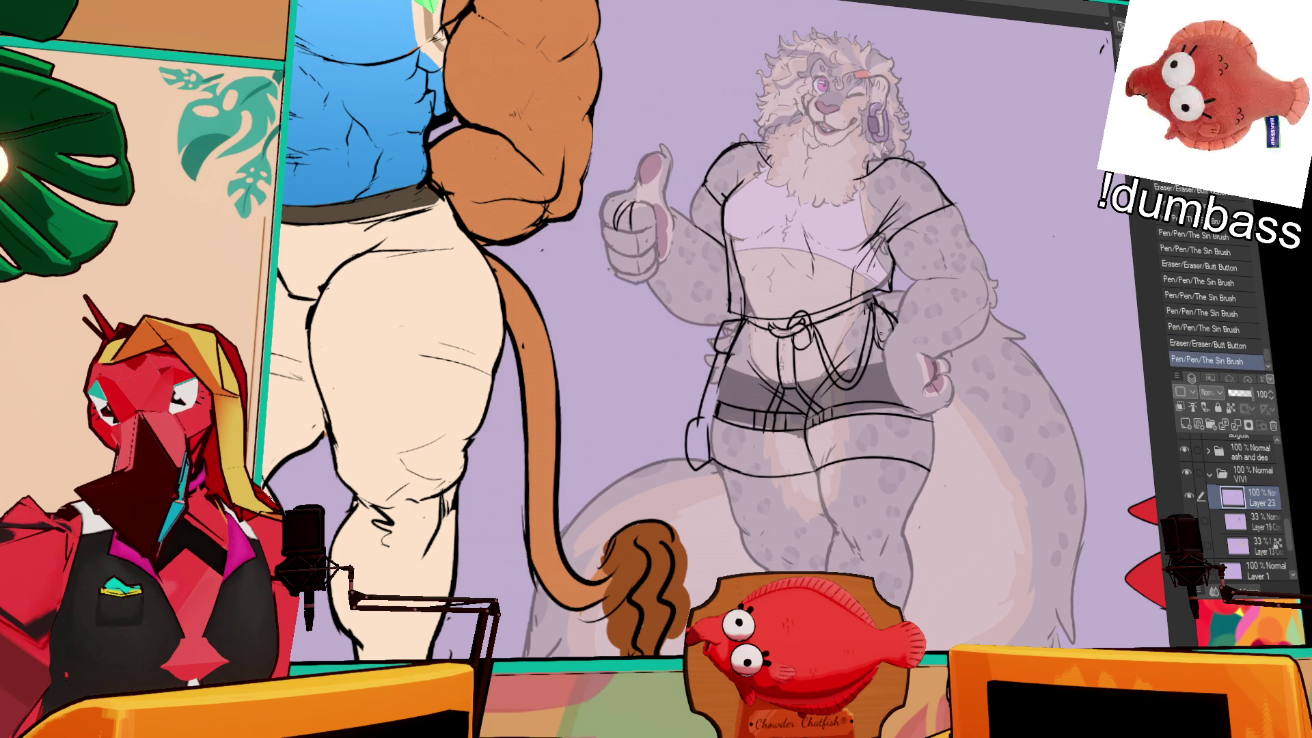
- Redraw the lines near the hip and touch up small bits of the shorts
mouse_move(886, 321)
left_mouse_down()
mouse_move(894, 345)
mouse_move(879, 335)
mouse_move(897, 334)
left_mouse_up()
left_click_drag(1032, 235, 1048, 220)
left_click_drag(721, 409, 727, 414)
left_click_drag(738, 362, 745, 369)
left_click_drag(742, 364, 749, 371)
- Draw looped strap lines hanging from the shorts' right edge
left_click_drag(912, 359, 923, 451)
mouse_move(937, 403)
left_mouse_down()
mouse_move(956, 448)
mouse_move(978, 451)
mouse_move(967, 438)
left_mouse_up()
key("ctrl+z")
left_click_drag(939, 403, 969, 443)
mouse_move(1043, 267)
left_mouse_down()
mouse_move(1036, 295)
mouse_move(1069, 244)
left_mouse_up()
mouse_move(858, 238)
left_mouse_down()
mouse_move(878, 217)
mouse_move(855, 254)
left_mouse_up()
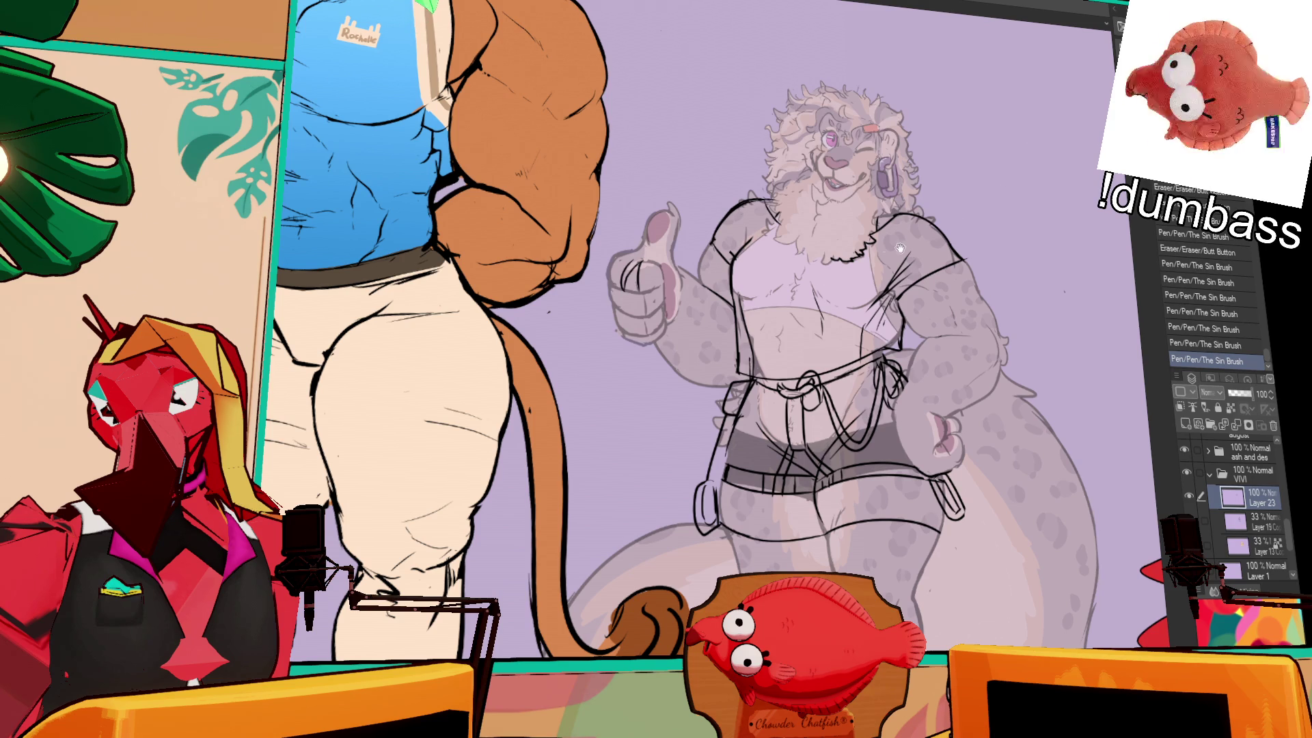
- Add small line details on the chest and erase bits near the hip
left_click_drag(784, 216, 775, 239)
left_click_drag(777, 231, 800, 250)
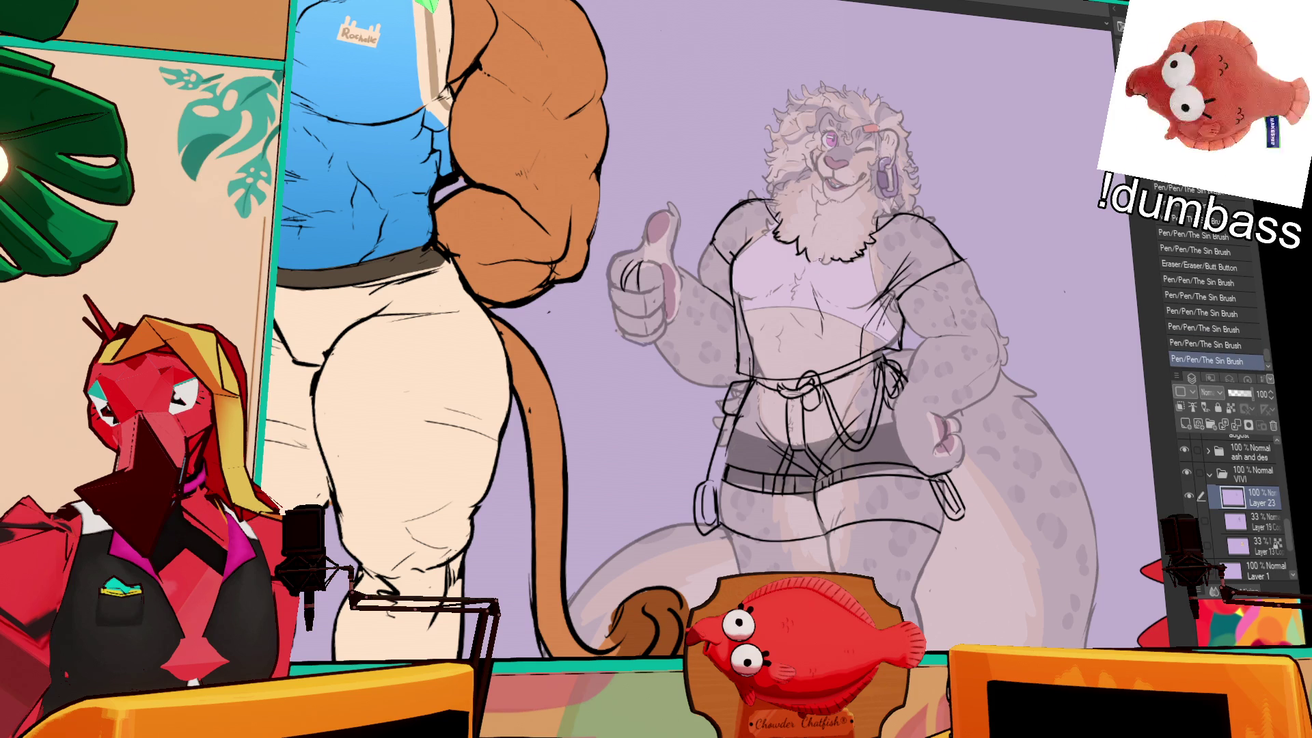
left_click_drag(793, 309, 799, 318)
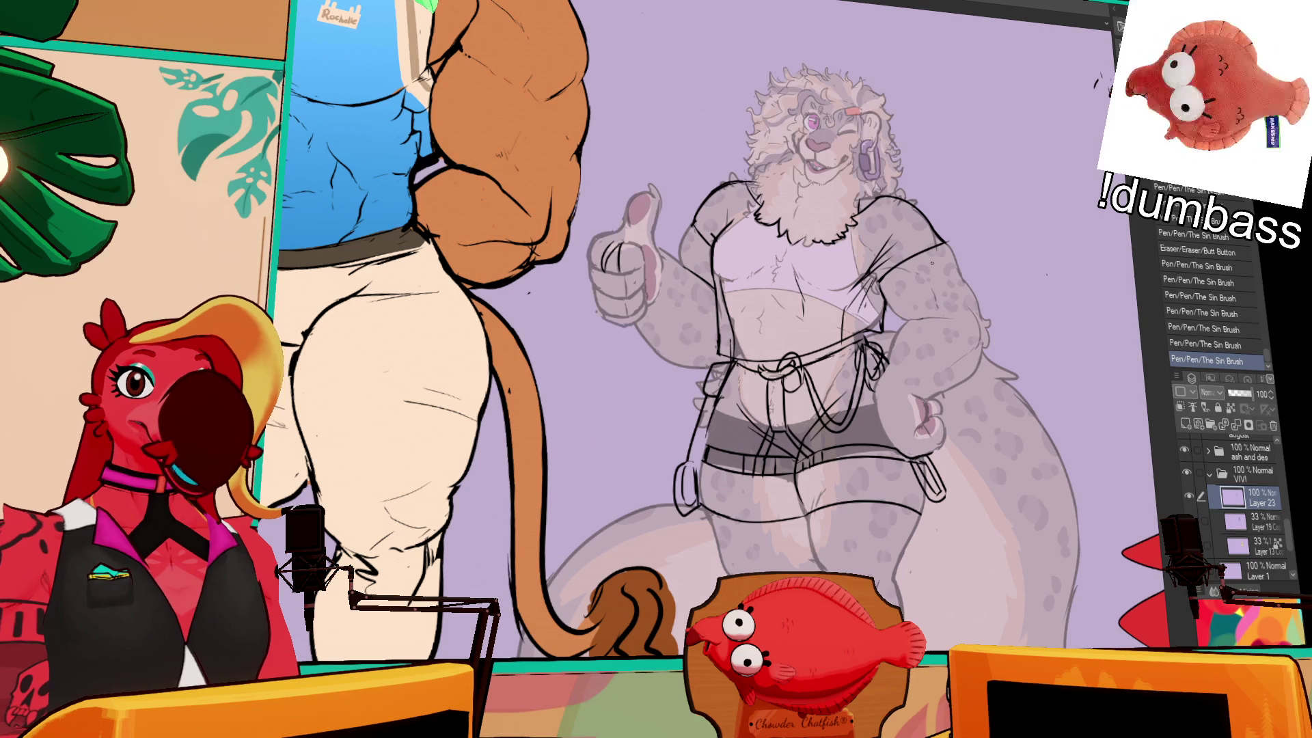
left_click_drag(882, 366, 883, 391)
left_click_drag(820, 232, 833, 279)
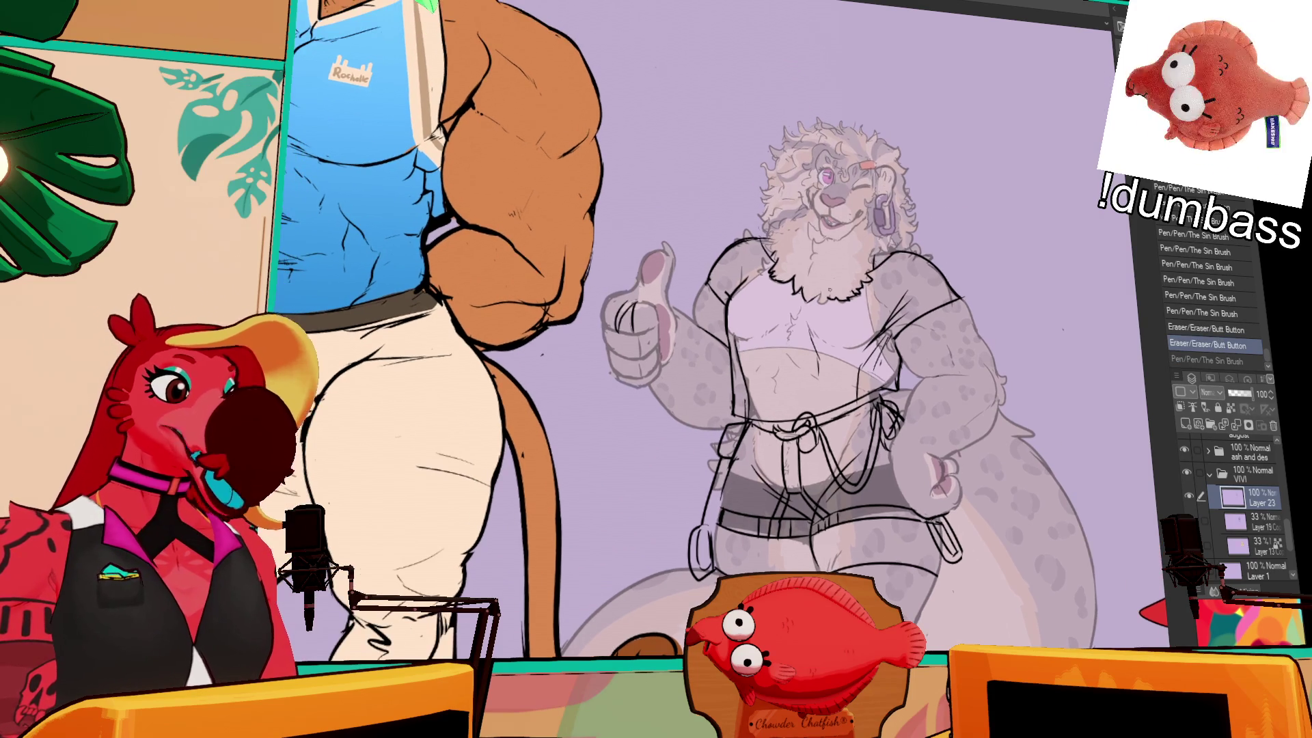
- Compare the face stroke before and after, keeping it restored
key("ctrl+y")
key("ctrl+z")
key("ctrl+y")
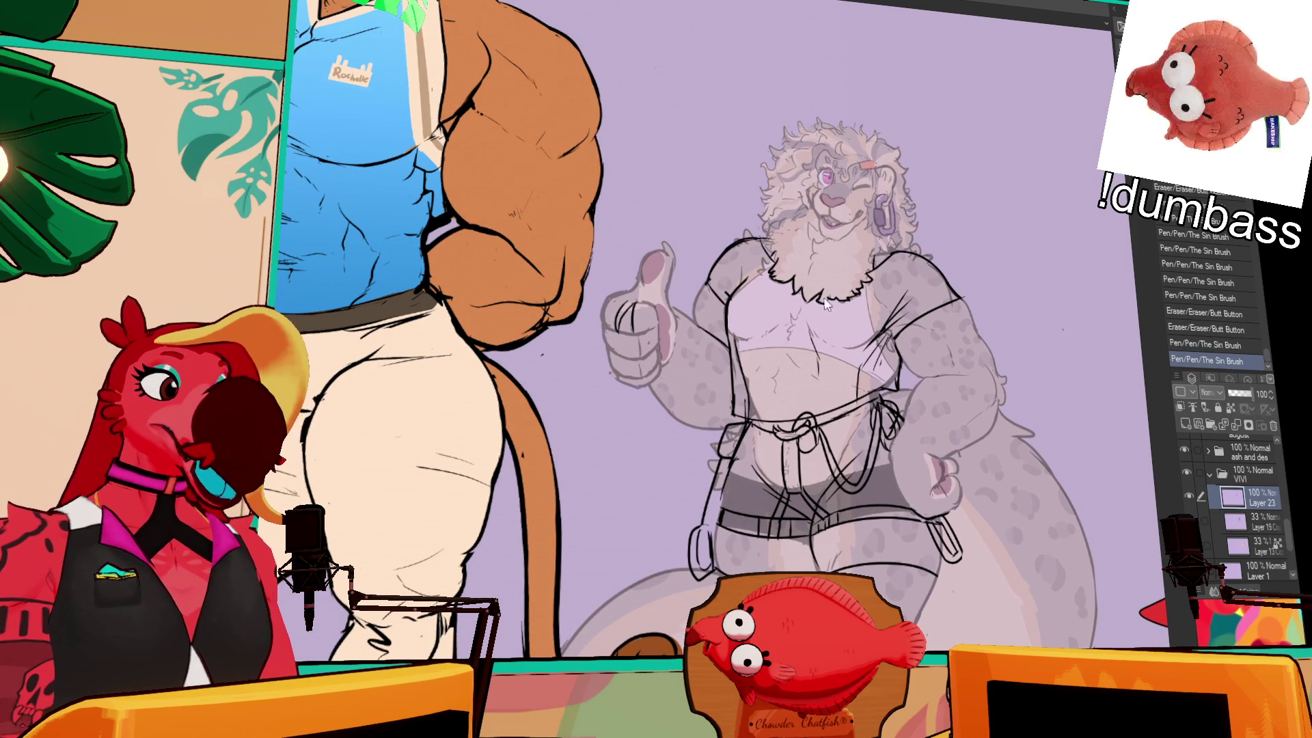
key("ctrl+z")
key("ctrl+y")
key("ctrl+y")
key("ctrl+z")
key("ctrl+y")
key("ctrl+z")
key("ctrl+y")
key("ctrl+z")
key("ctrl+y")
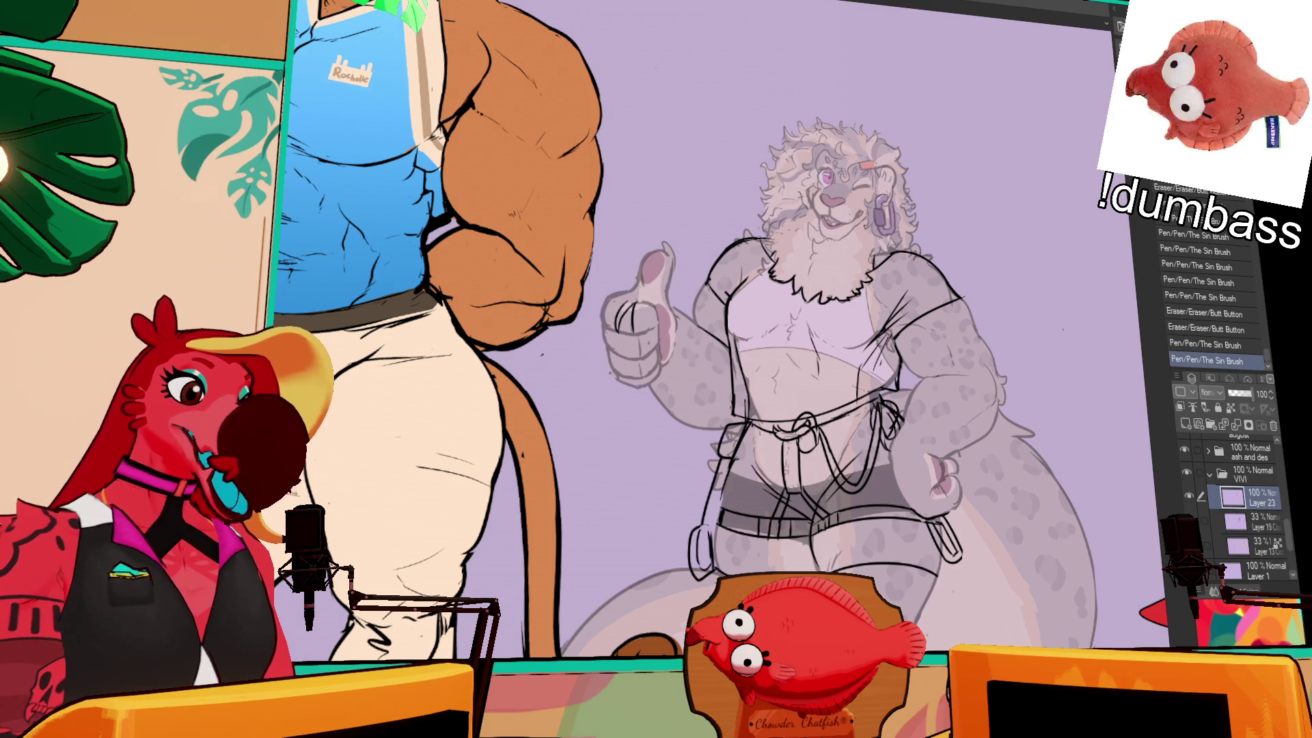
left_click_drag(995, 225, 1000, 234)
mouse_move(1042, 377)
left_mouse_down()
mouse_move(1012, 287)
mouse_move(1018, 216)
left_mouse_up()
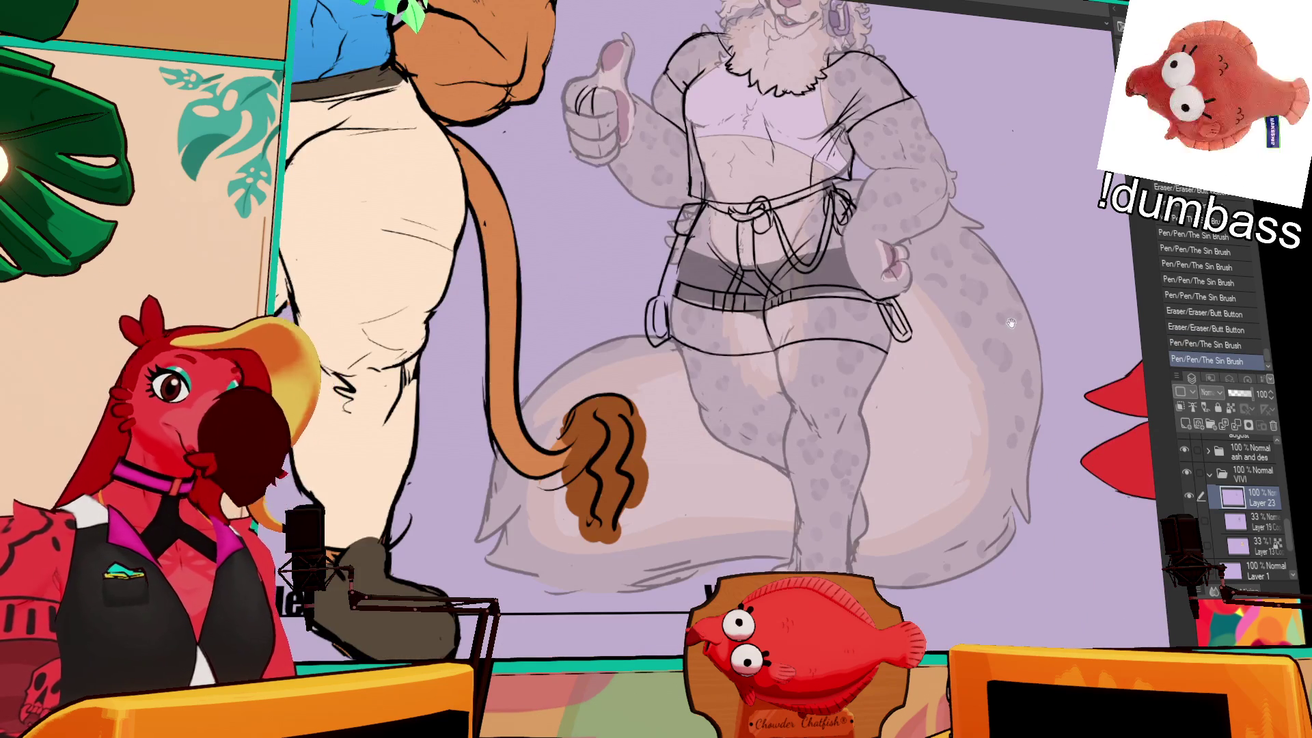
- Attempt the foot outline several times, undoing unsatisfactory strokes
left_click_drag(1009, 311, 863, 275)
mouse_move(739, 476)
left_mouse_down()
mouse_move(764, 519)
mouse_move(800, 526)
left_mouse_up()
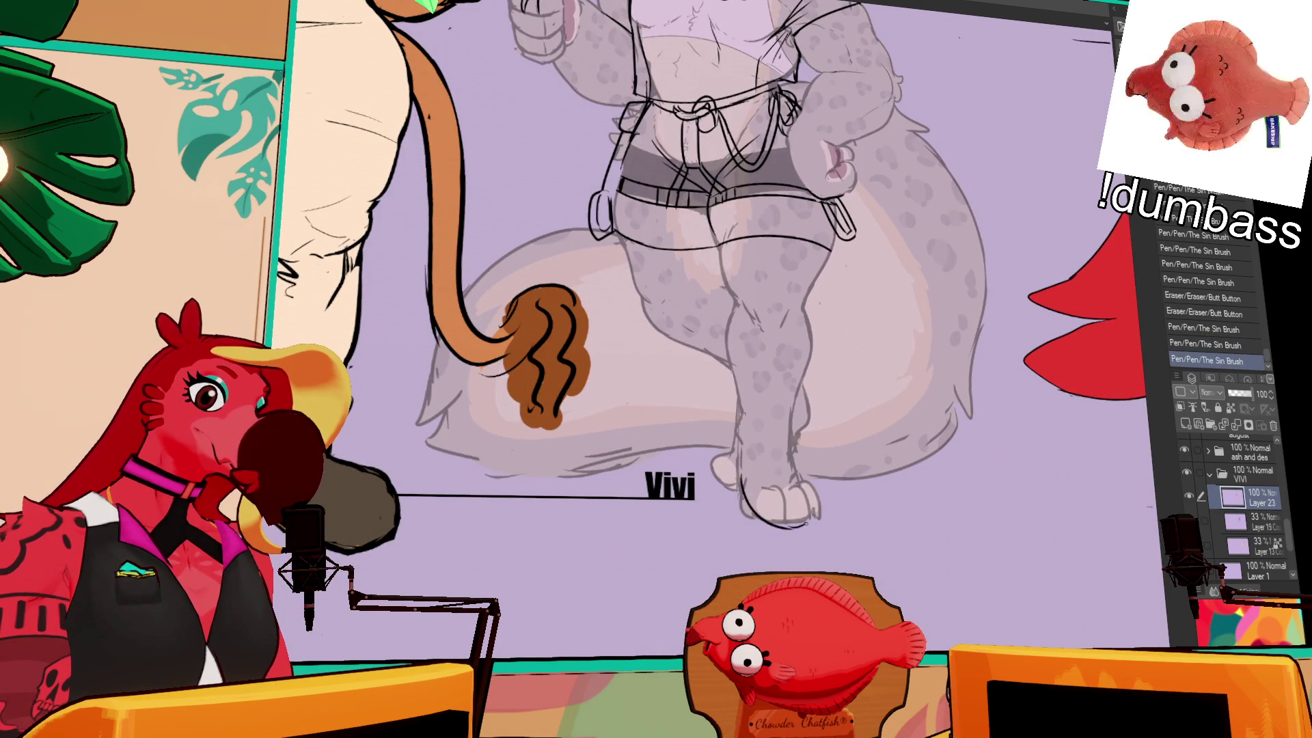
key("ctrl+z")
mouse_move(735, 482)
left_mouse_down()
mouse_move(773, 531)
mouse_move(810, 540)
mouse_move(786, 536)
mouse_move(812, 527)
mouse_move(786, 535)
mouse_move(816, 487)
mouse_move(808, 530)
left_mouse_up()
key("ctrl+z")
key("ctrl+z")
key("ctrl+z")
key("ctrl+z")
key("ctrl+z")
key("ctrl+z")
key("ctrl+z")
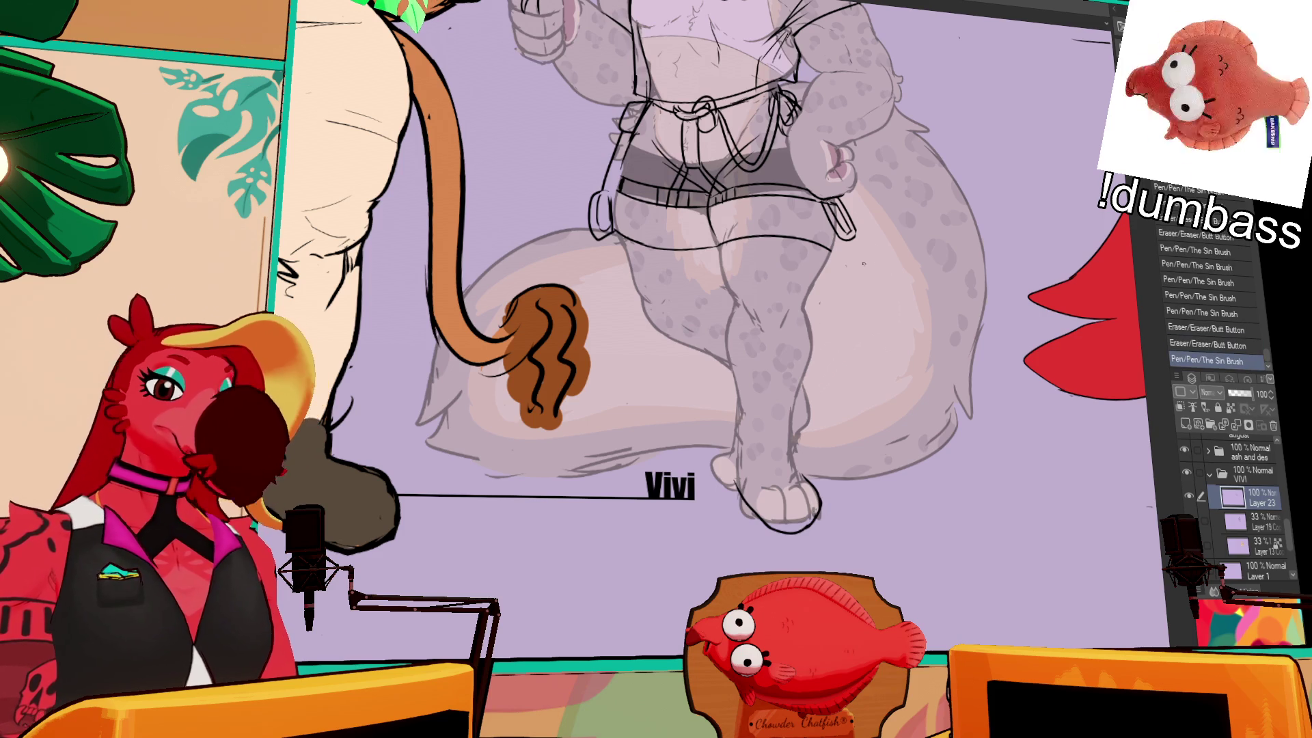
scroll(841, 448, "down", 1)
mouse_move(806, 449)
left_mouse_down()
mouse_move(820, 482)
mouse_move(800, 499)
left_mouse_up()
mouse_move(730, 412)
left_mouse_down()
mouse_move(752, 499)
mouse_move(758, 472)
mouse_move(806, 484)
left_mouse_up()
key("ctrl+z")
key("ctrl+z")
- Redraw lines near the knee and leg outline, then add new foot lines
scroll(902, 389, "up", 1)
mouse_move(736, 441)
left_mouse_down()
mouse_move(755, 419)
mouse_move(742, 408)
left_mouse_up()
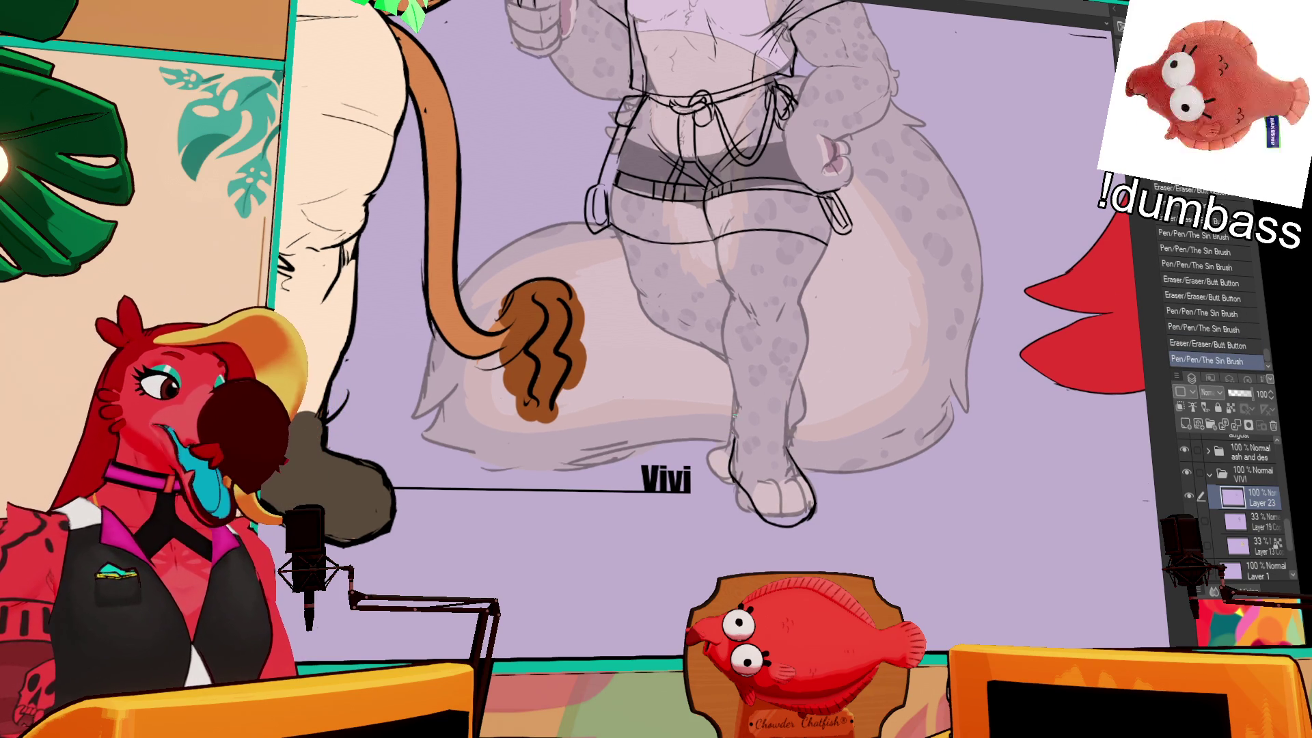
left_click_drag(830, 401, 835, 401)
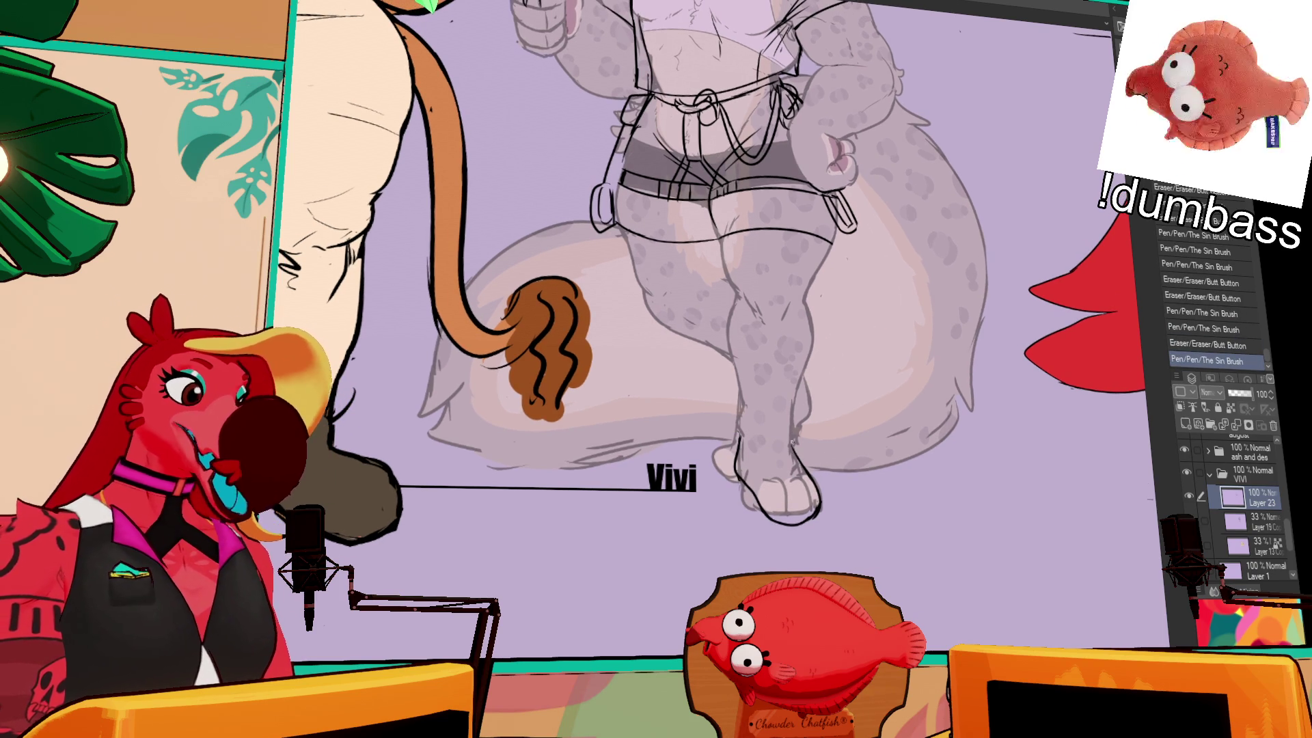
left_click_drag(795, 451, 796, 410)
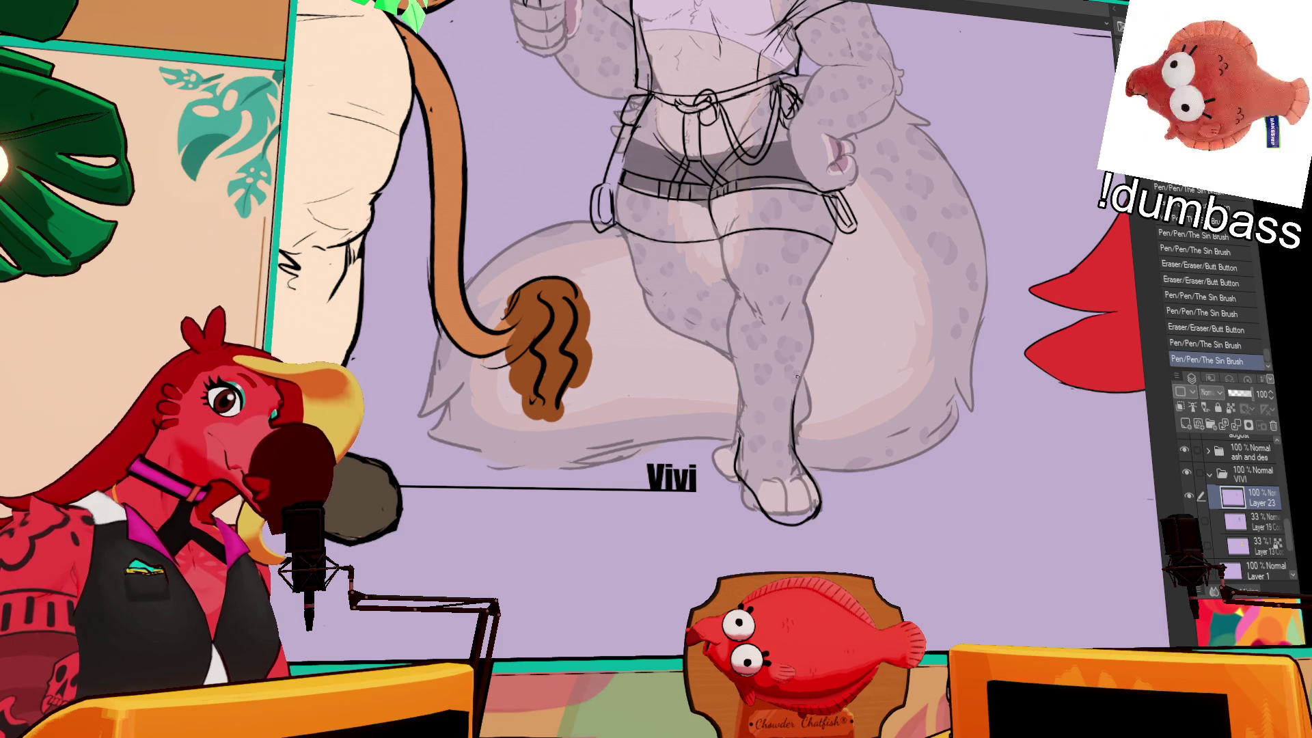
left_click_drag(907, 327, 922, 358)
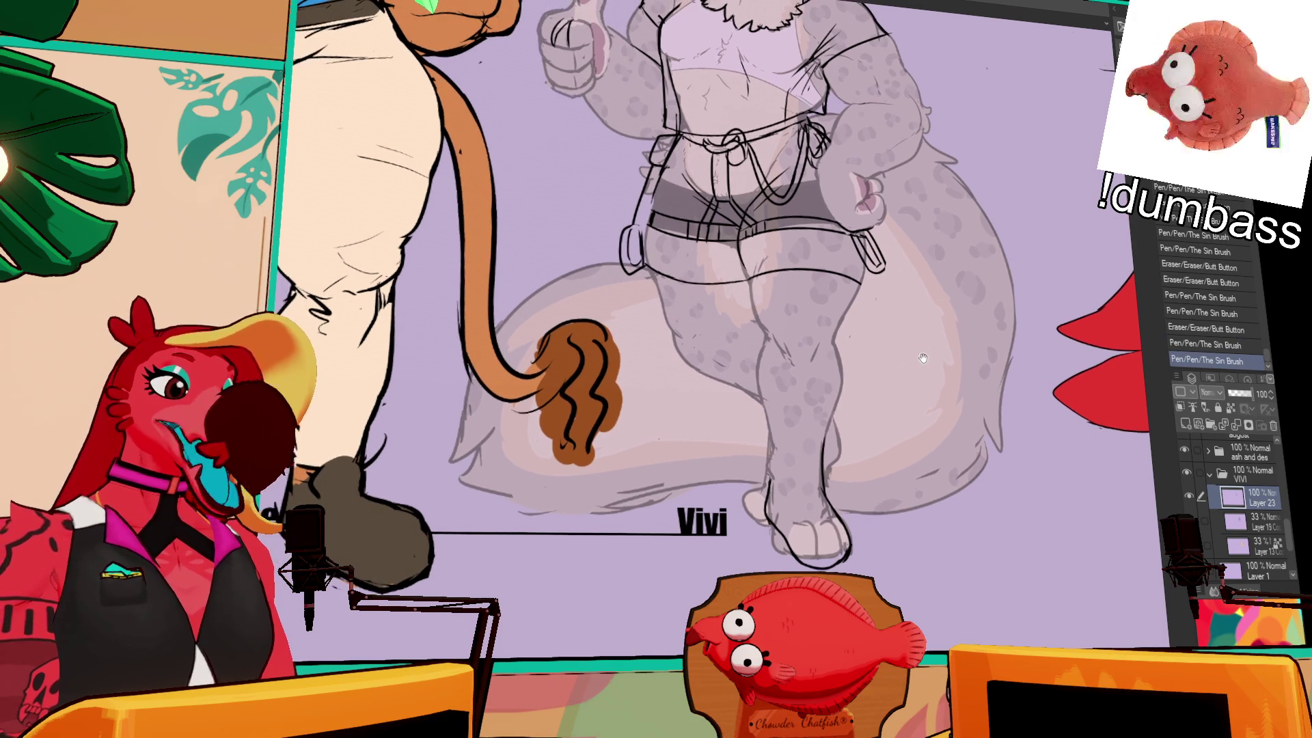
mouse_move(783, 496)
left_mouse_down()
mouse_move(813, 472)
mouse_move(772, 480)
mouse_move(792, 512)
mouse_move(824, 472)
left_mouse_up()
key("ctrl+z")
key("ctrl+z")
key("ctrl+z")
key("ctrl+z")
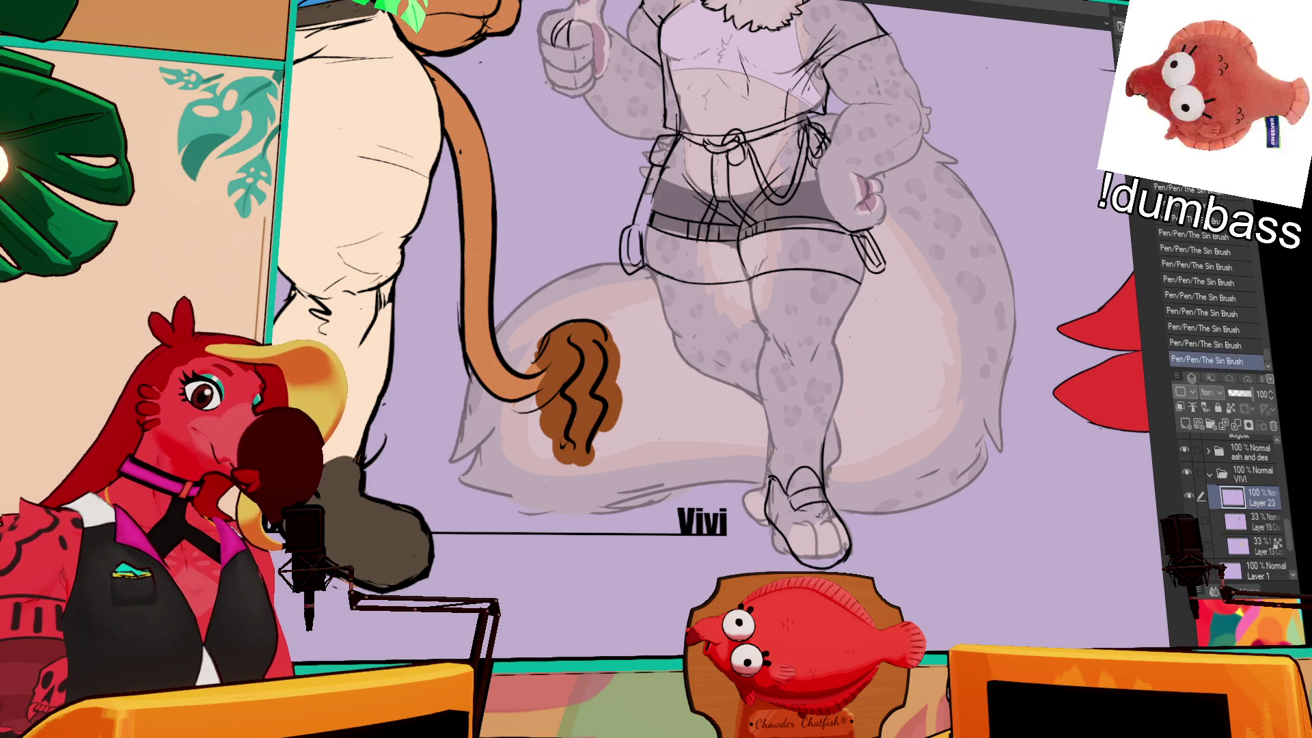
left_click_drag(907, 399, 941, 360)
- Draw the foot's left outline twice, undoing both attempts
mouse_move(791, 458)
left_mouse_down()
mouse_move(783, 476)
mouse_move(779, 445)
left_mouse_up()
key("ctrl+z")
key("ctrl+z")
left_click_drag(803, 492, 780, 443)
key("ctrl+z")
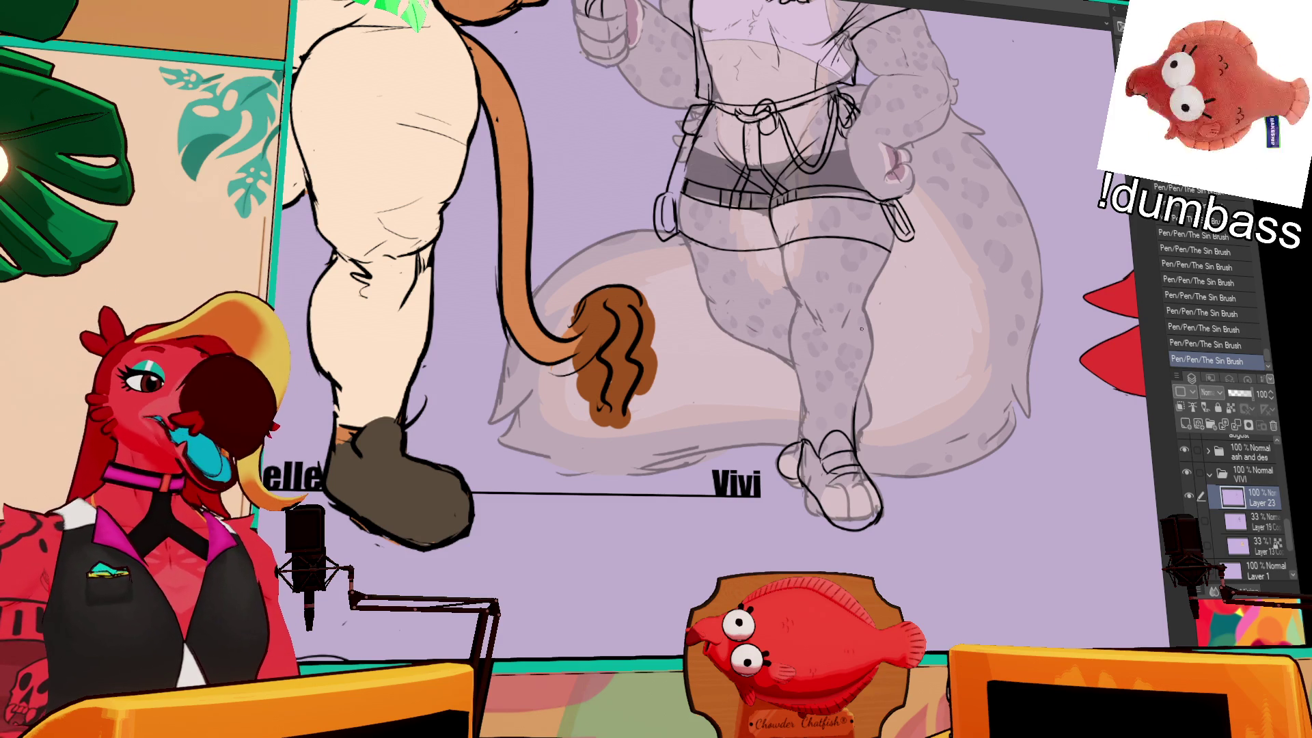
- Erase bits of the lower-leg outline and redraw the lines around the lower leg
left_click_drag(852, 404, 858, 438)
left_click_drag(854, 429, 867, 454)
mouse_move(863, 391)
left_mouse_down()
mouse_move(876, 447)
mouse_move(855, 433)
mouse_move(875, 452)
mouse_move(856, 451)
left_mouse_up()
- Rework the leg outline by the foot and add a short line to the harness
mouse_move(913, 279)
left_mouse_down()
mouse_move(980, 312)
mouse_move(978, 298)
left_mouse_up()
mouse_move(860, 415)
left_mouse_down()
mouse_move(872, 448)
mouse_move(882, 418)
left_mouse_up()
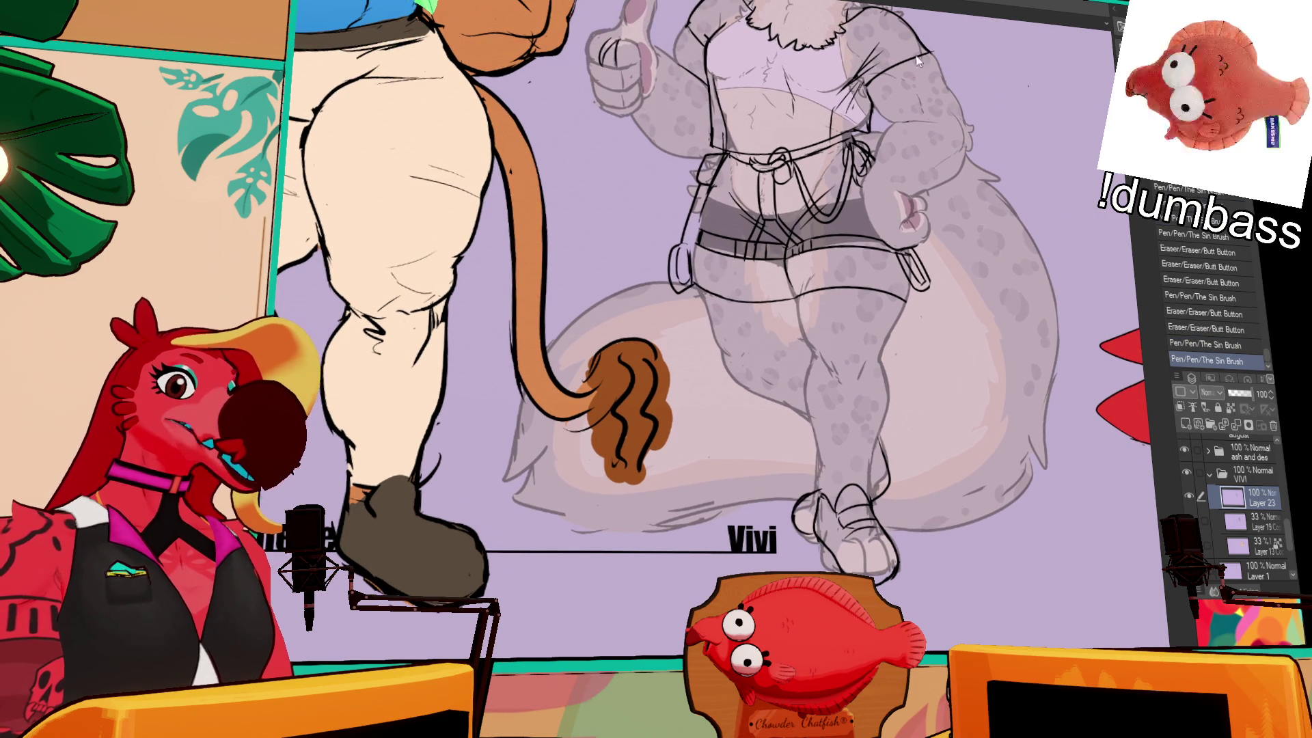
mouse_move(957, 123)
left_mouse_down()
mouse_move(984, 171)
mouse_move(1009, 335)
left_mouse_up()
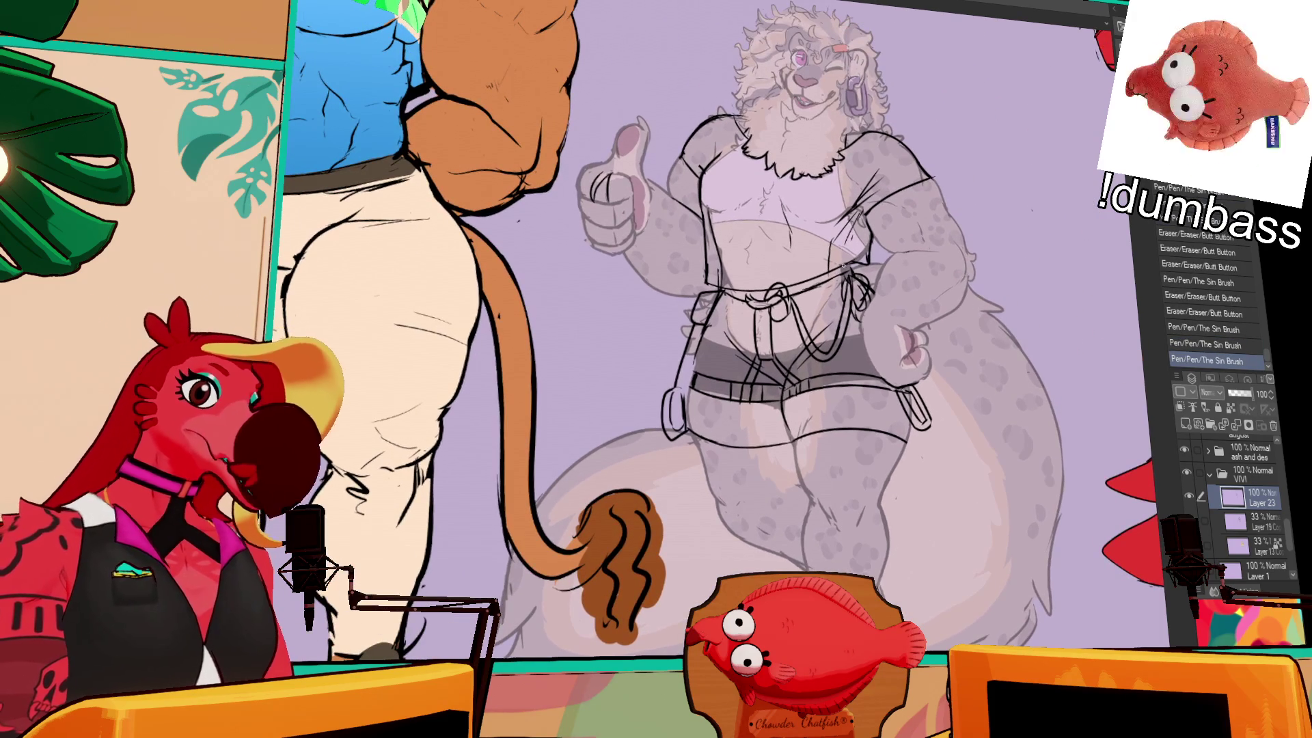
left_click_drag(842, 260, 858, 268)
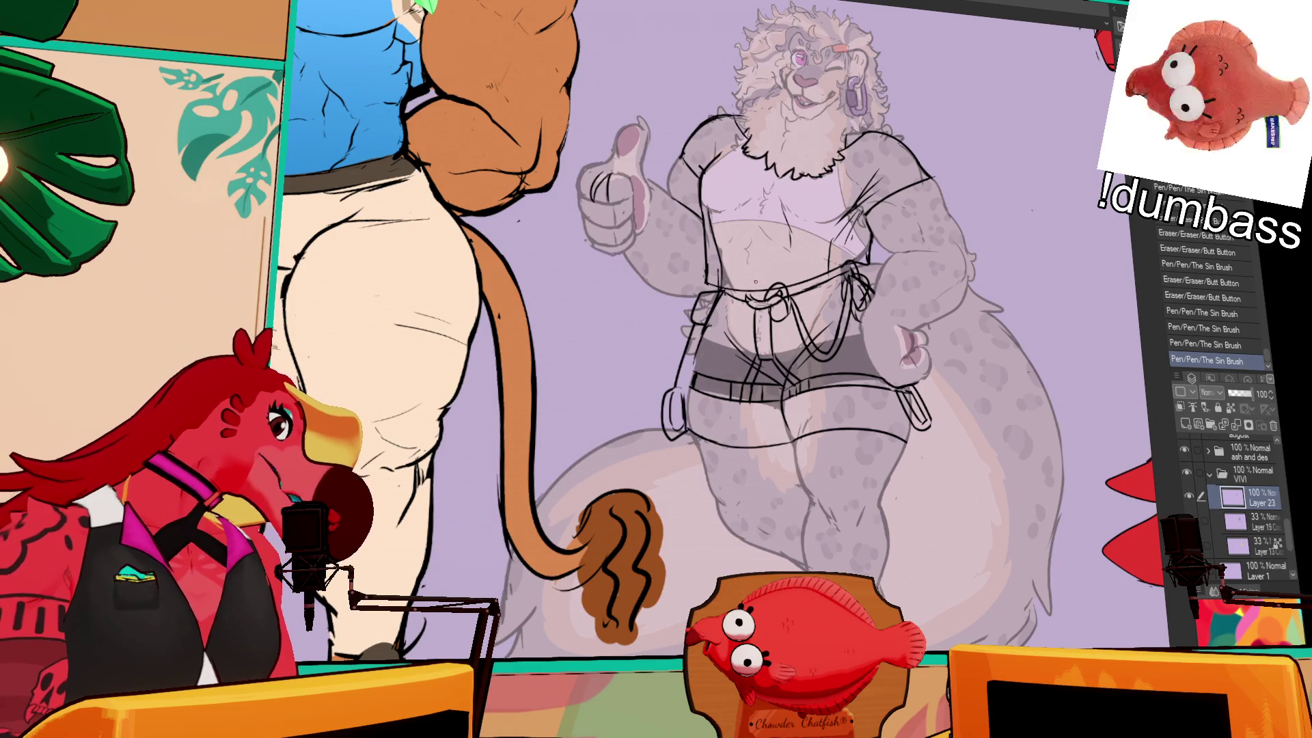
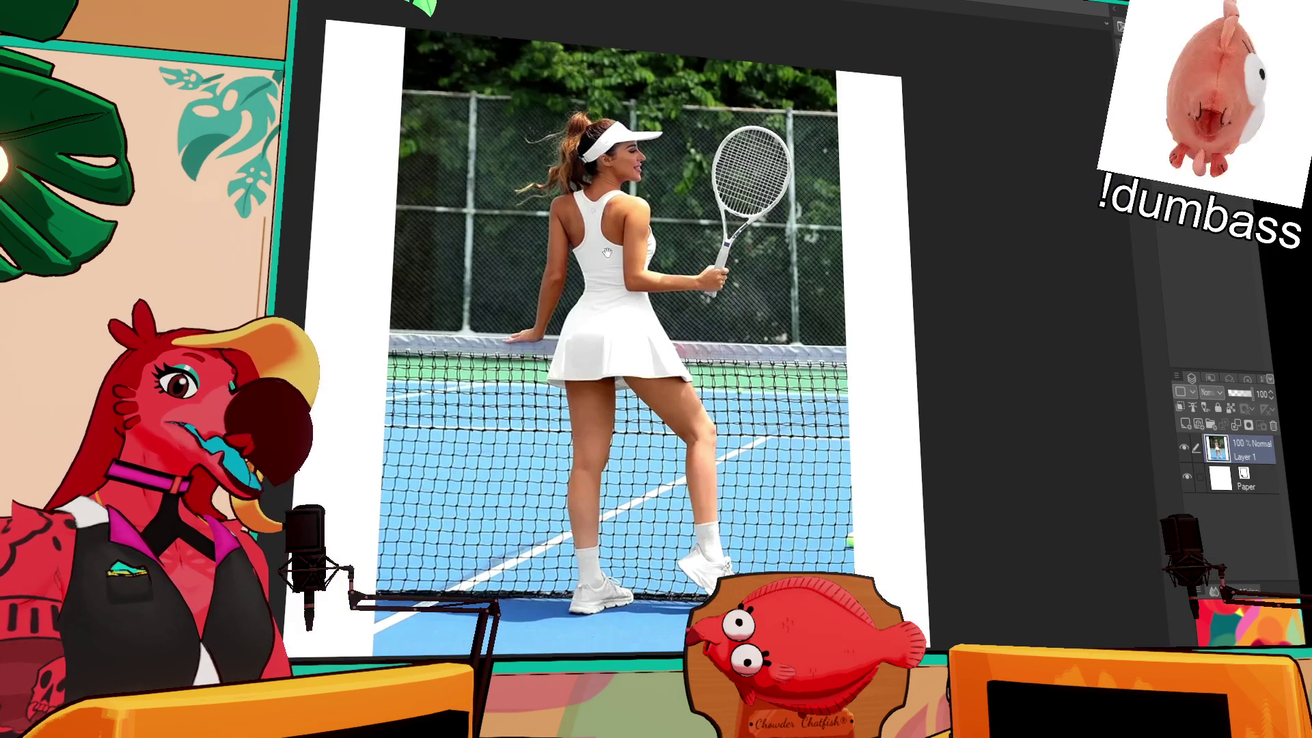
- Pan the tennis-player reference photo into view on its own canvas
left_click_drag(607, 253, 660, 273)
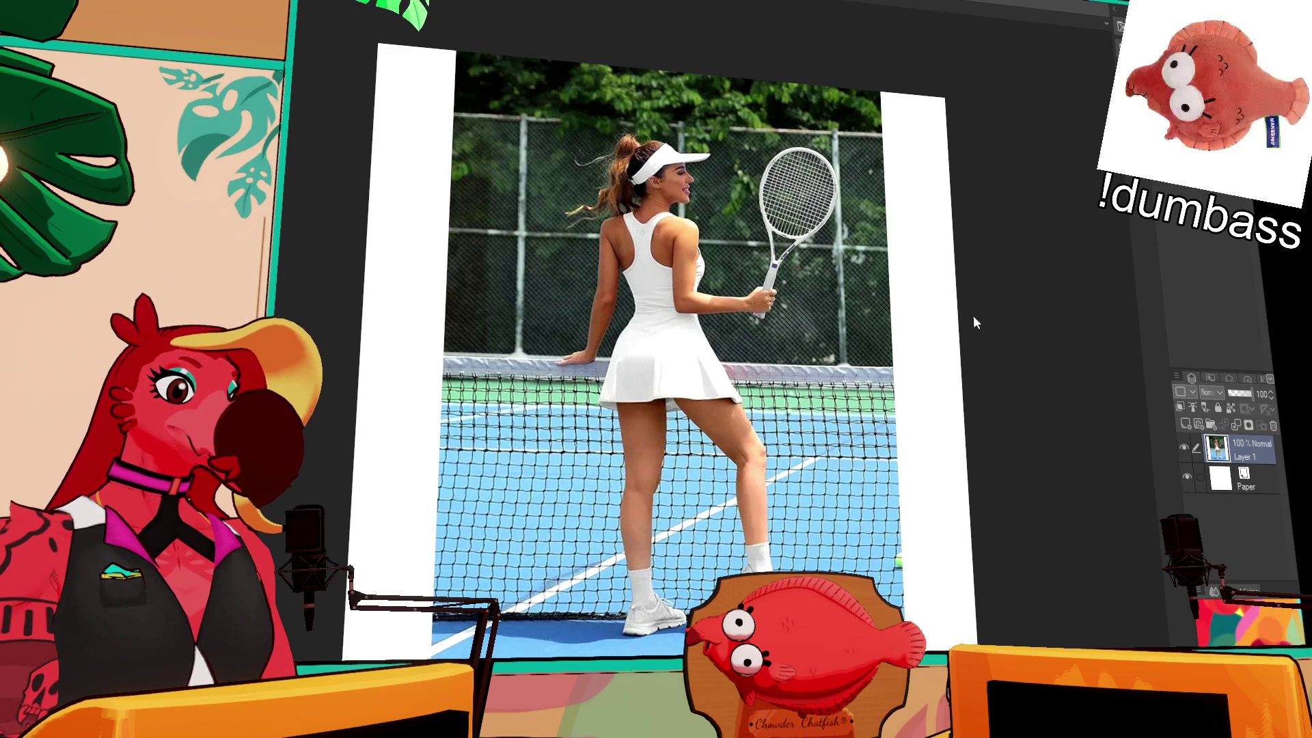
- Paste the white tennis dress onto Layer 2, centre it, then paste the ribbed top as Layer 3
key("ctrl+v")
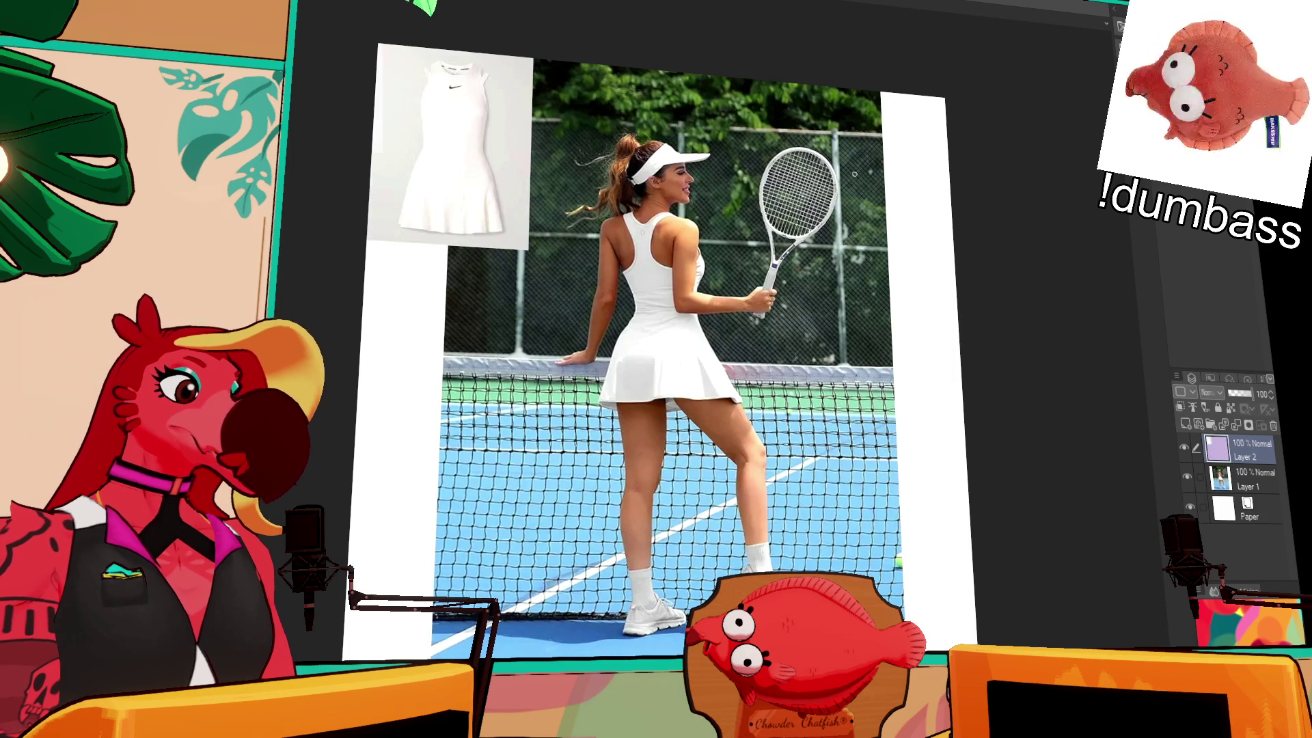
left_click_drag(364, 101, 665, 343)
scroll(752, 410, "up", 5)
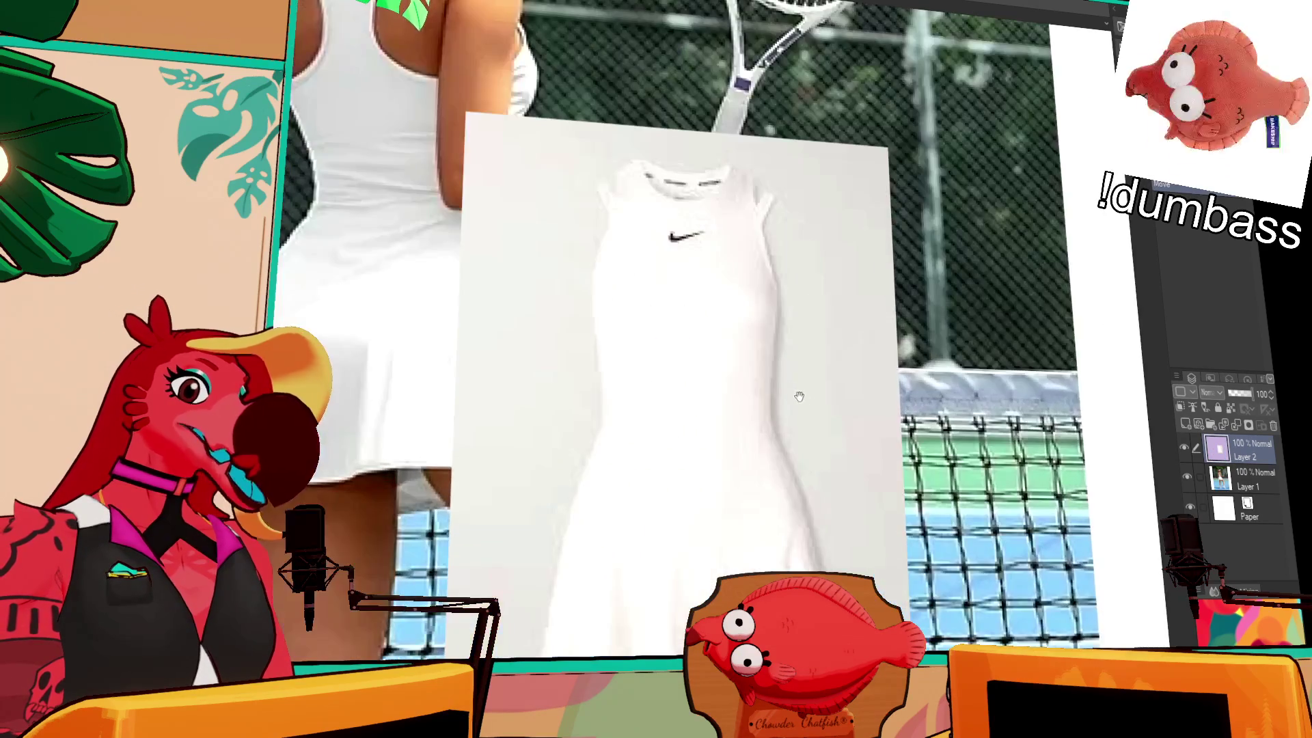
scroll(860, 387, "up", 1)
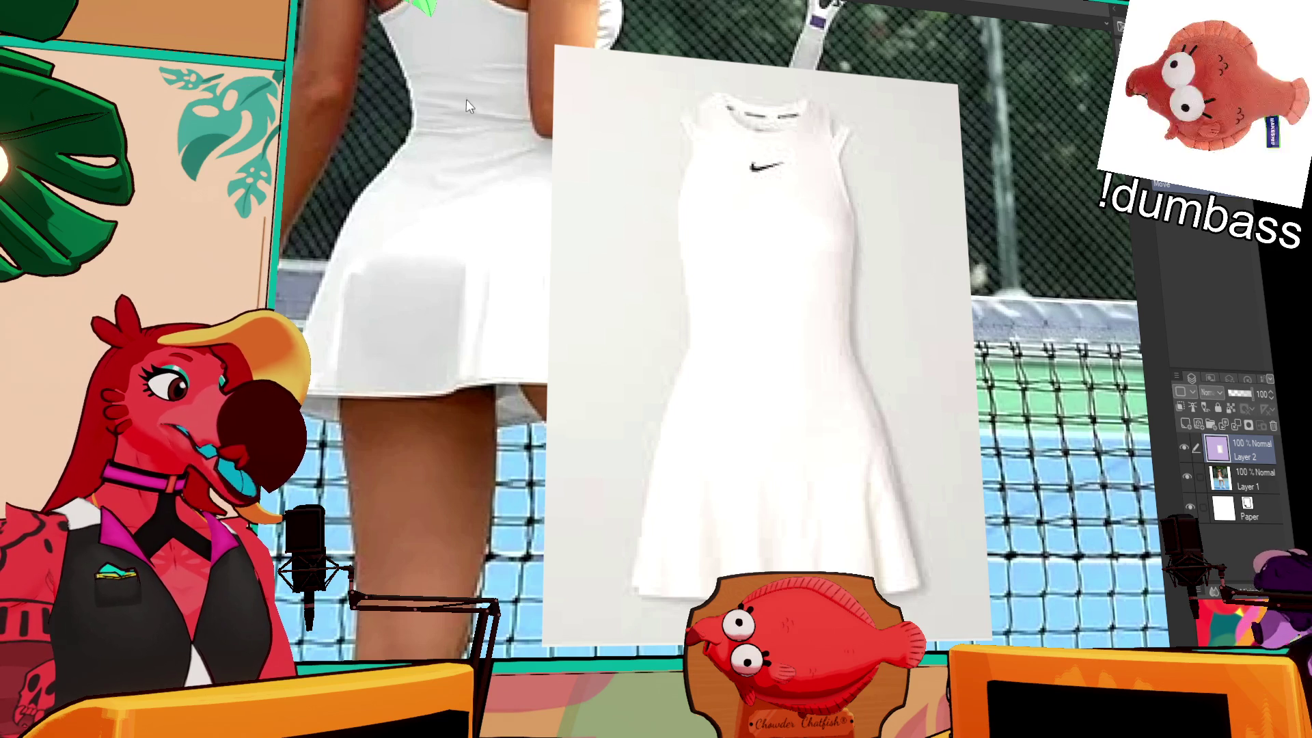
key("ctrl+v")
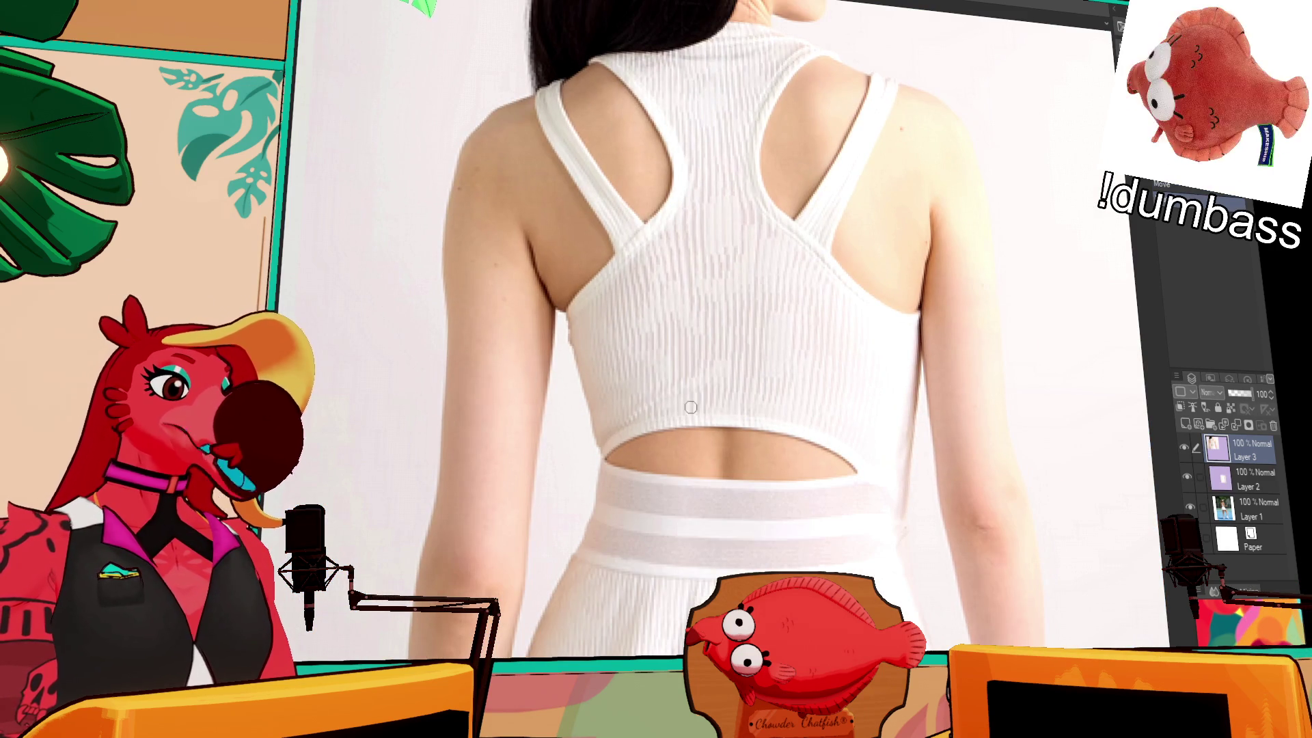
- Undo a test loop and both pasted photo layers, then return to the snow leopard sketch
mouse_move(684, 400)
left_mouse_down()
mouse_move(642, 345)
mouse_move(801, 471)
left_mouse_up()
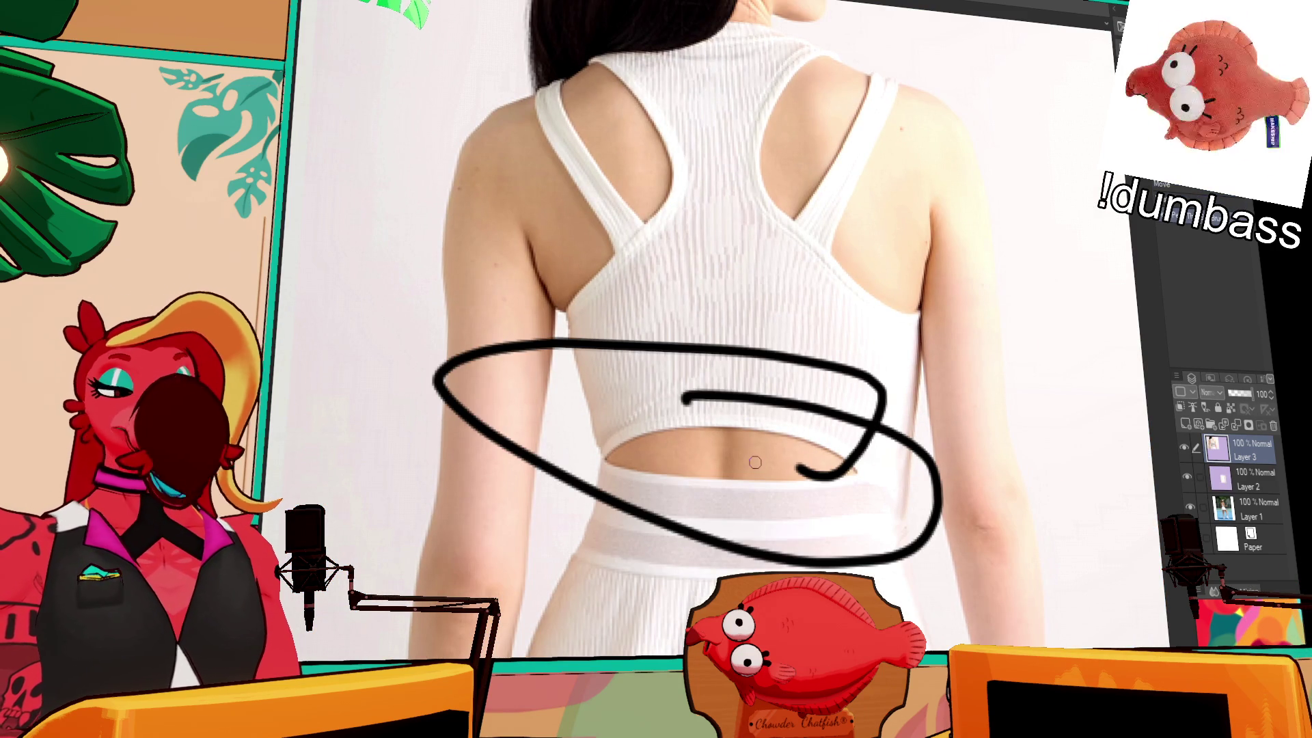
key("ctrl+z")
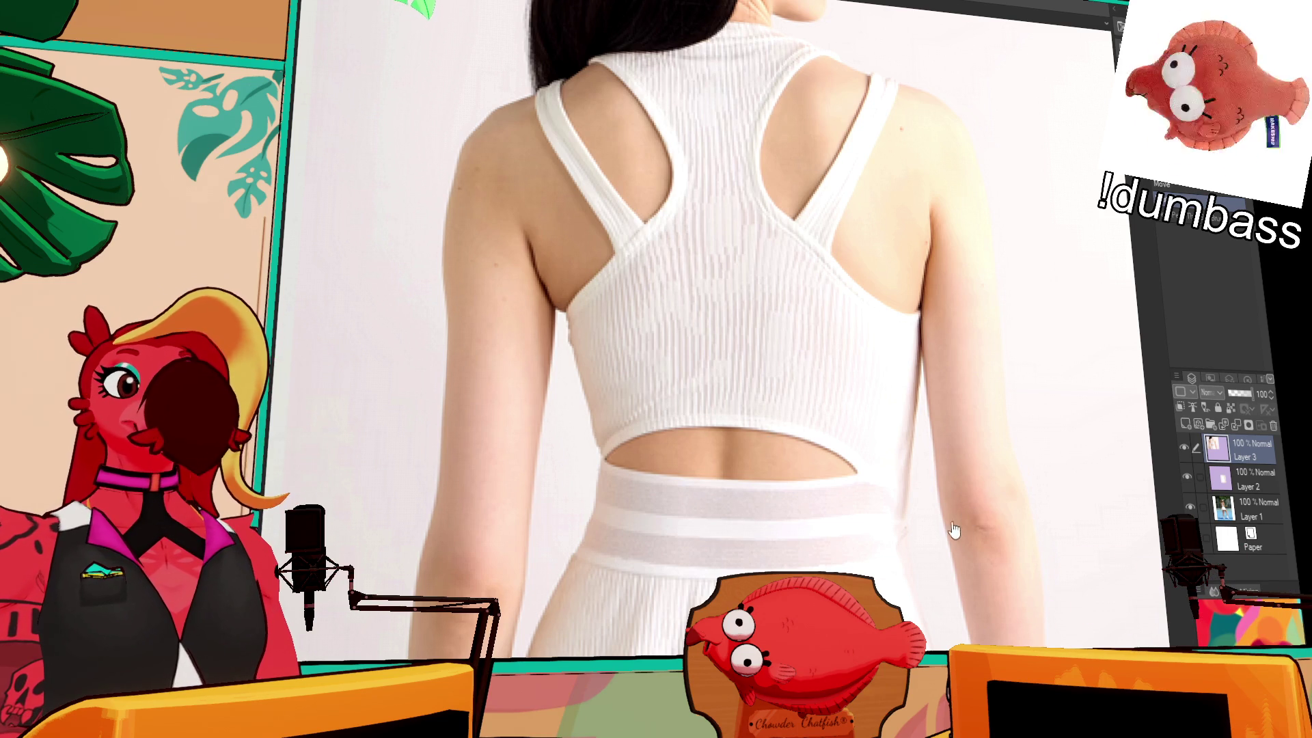
key("ctrl+z")
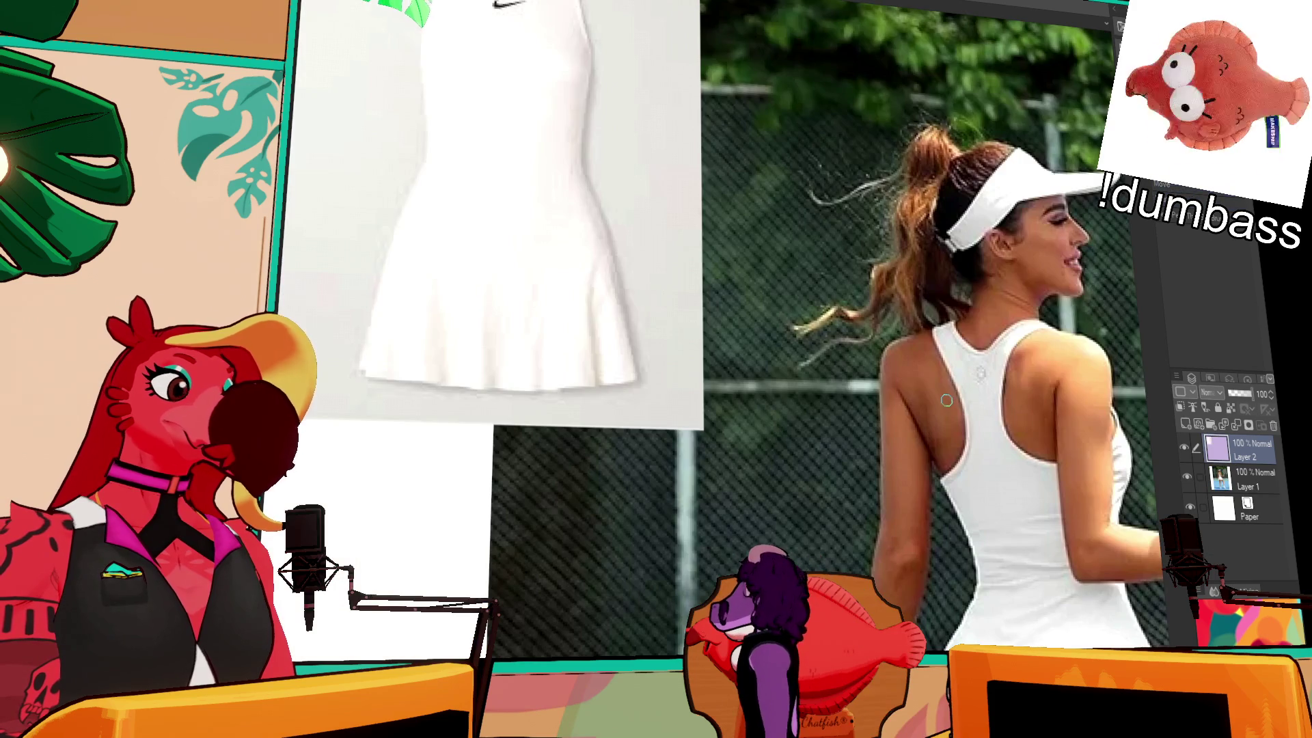
key("ctrl+z")
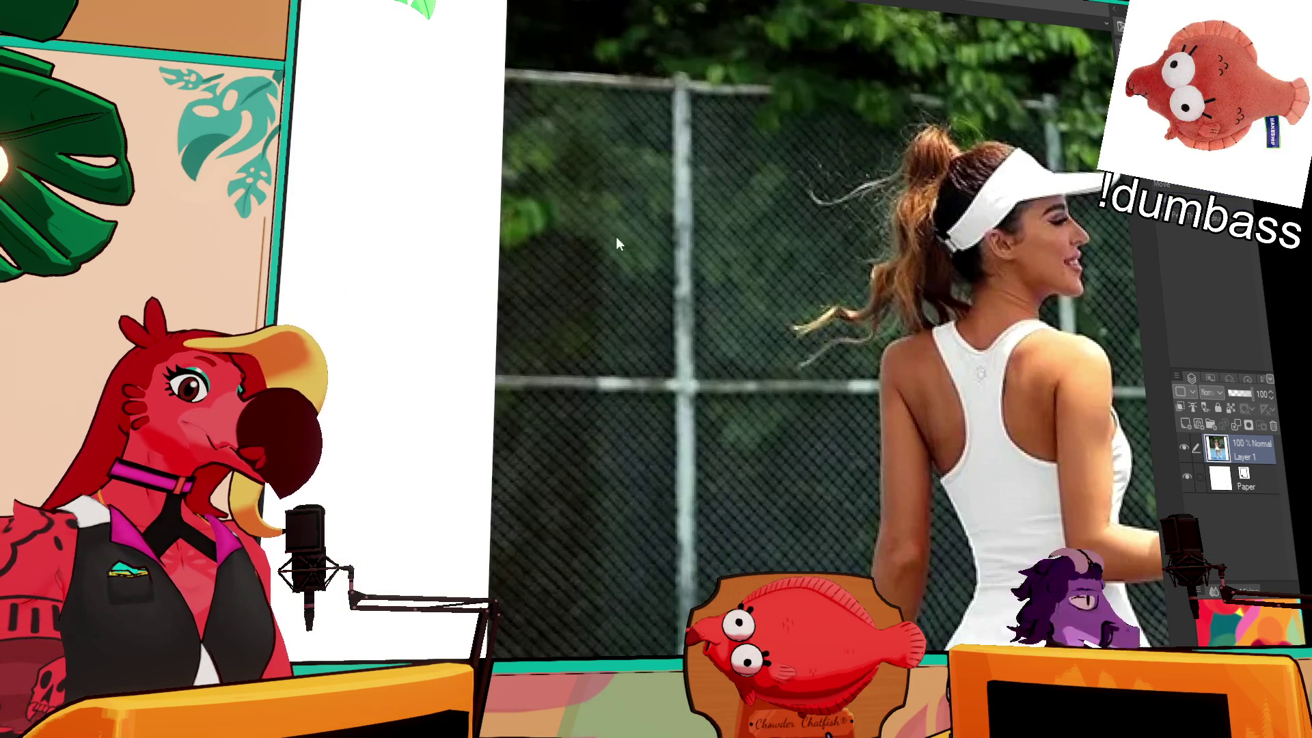
key("ctrl+Tab")
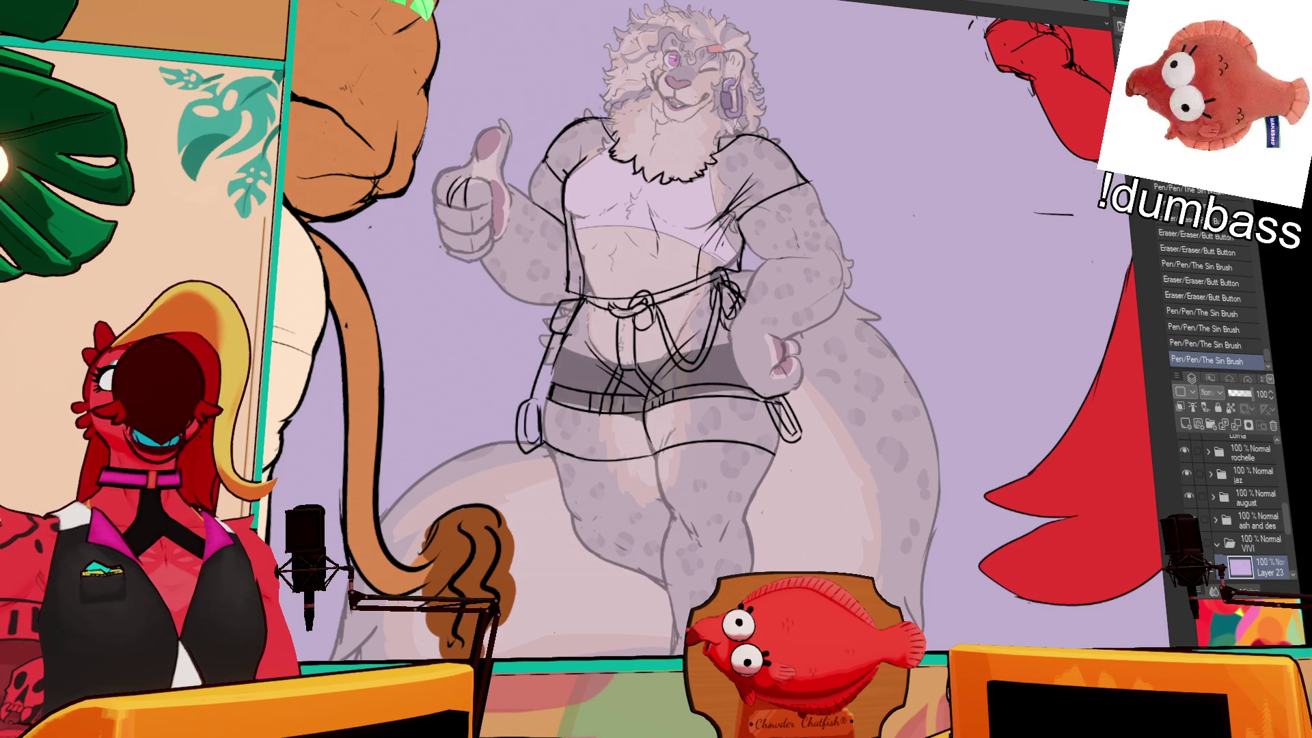
- Bring up the browser and view the Tennis Climacool Y-Dress in Black
key("alt+Tab")
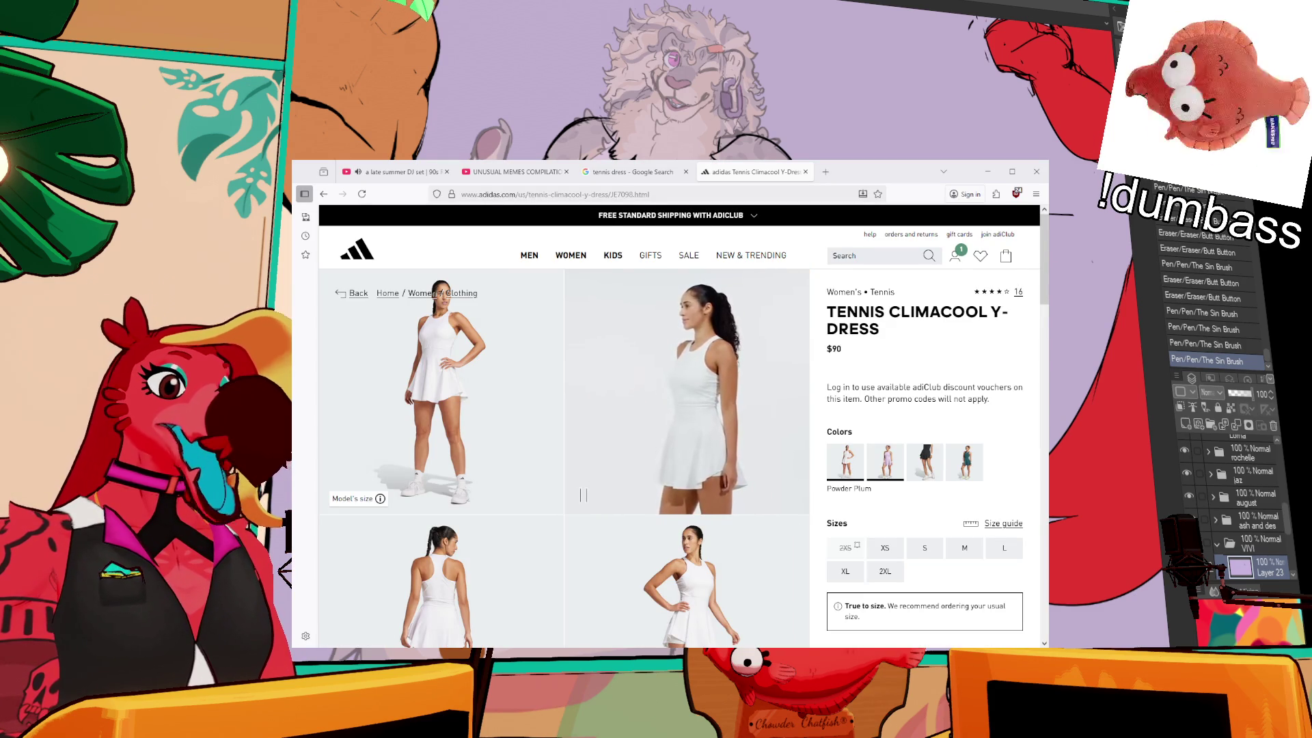
left_click(929, 472)
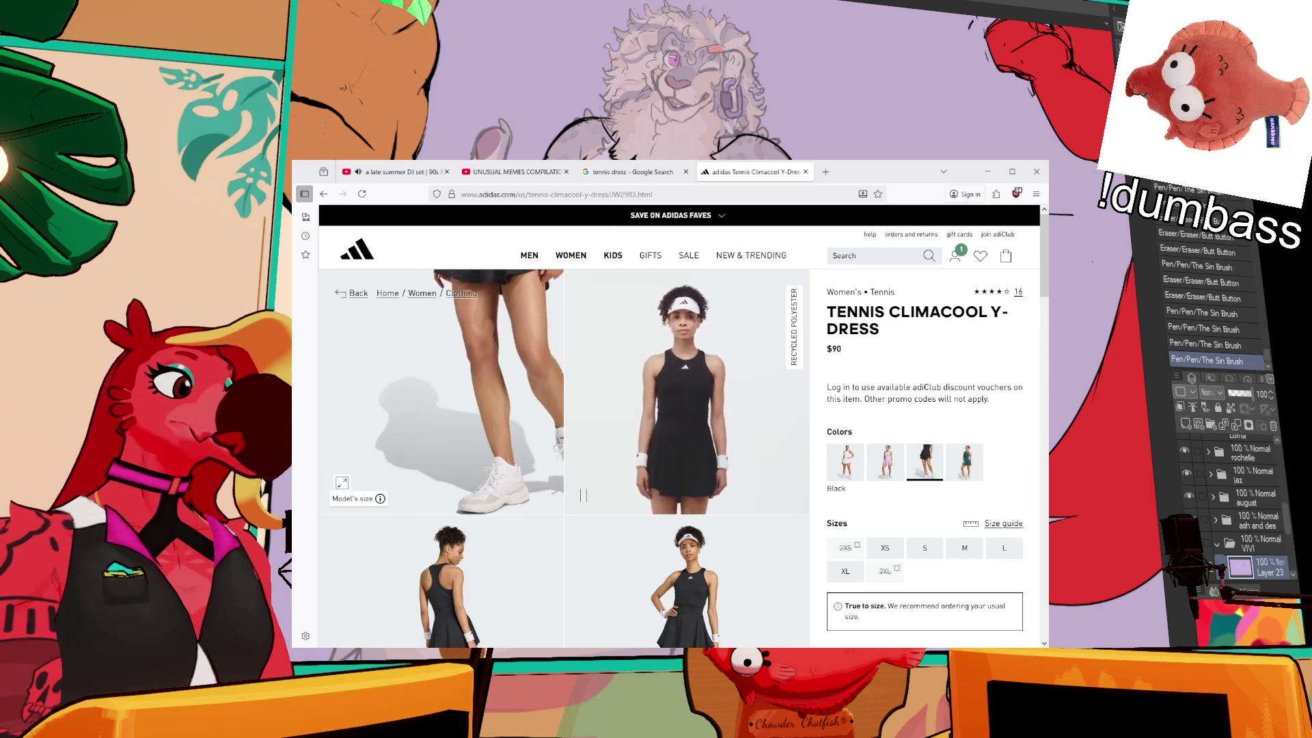
scroll(683, 478, "down", 3)
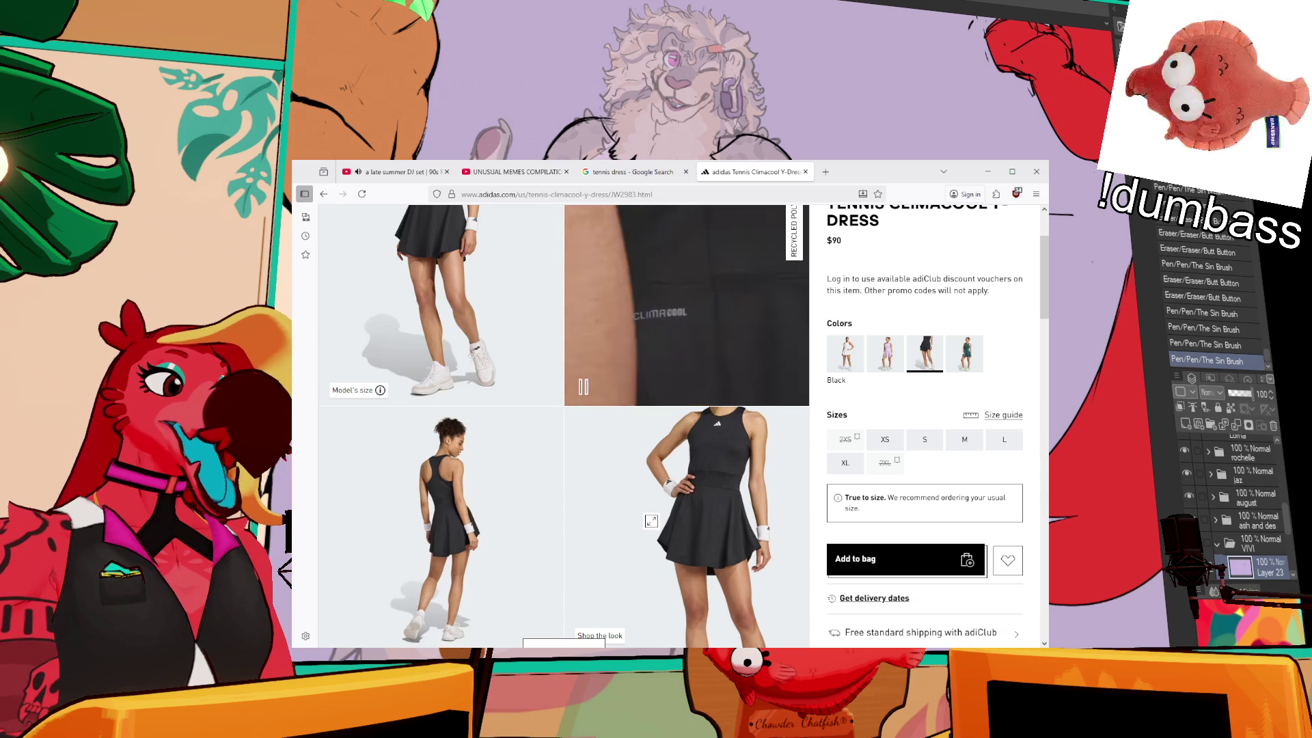
scroll(701, 511, "down", 4)
scroll(585, 483, "up", 6)
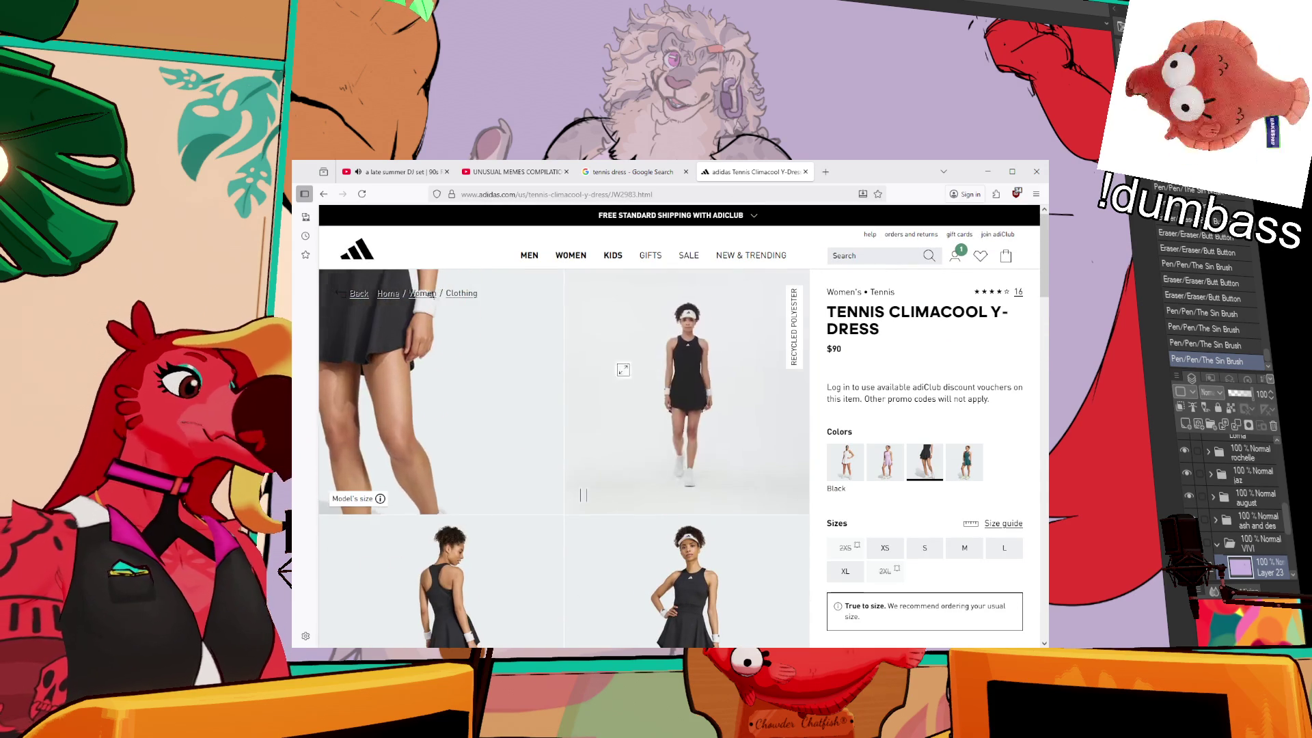
scroll(902, 391, "down", 2)
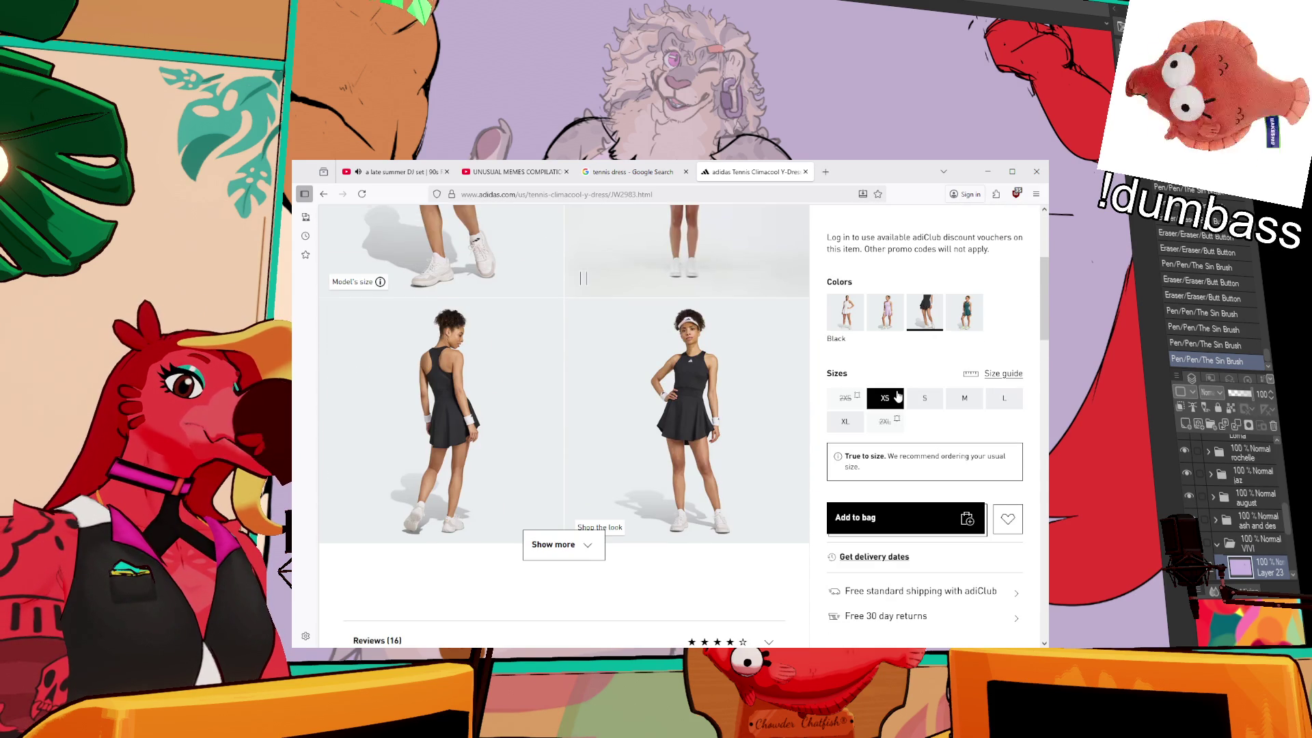
scroll(583, 451, "down", 2)
scroll(583, 452, "up", 5)
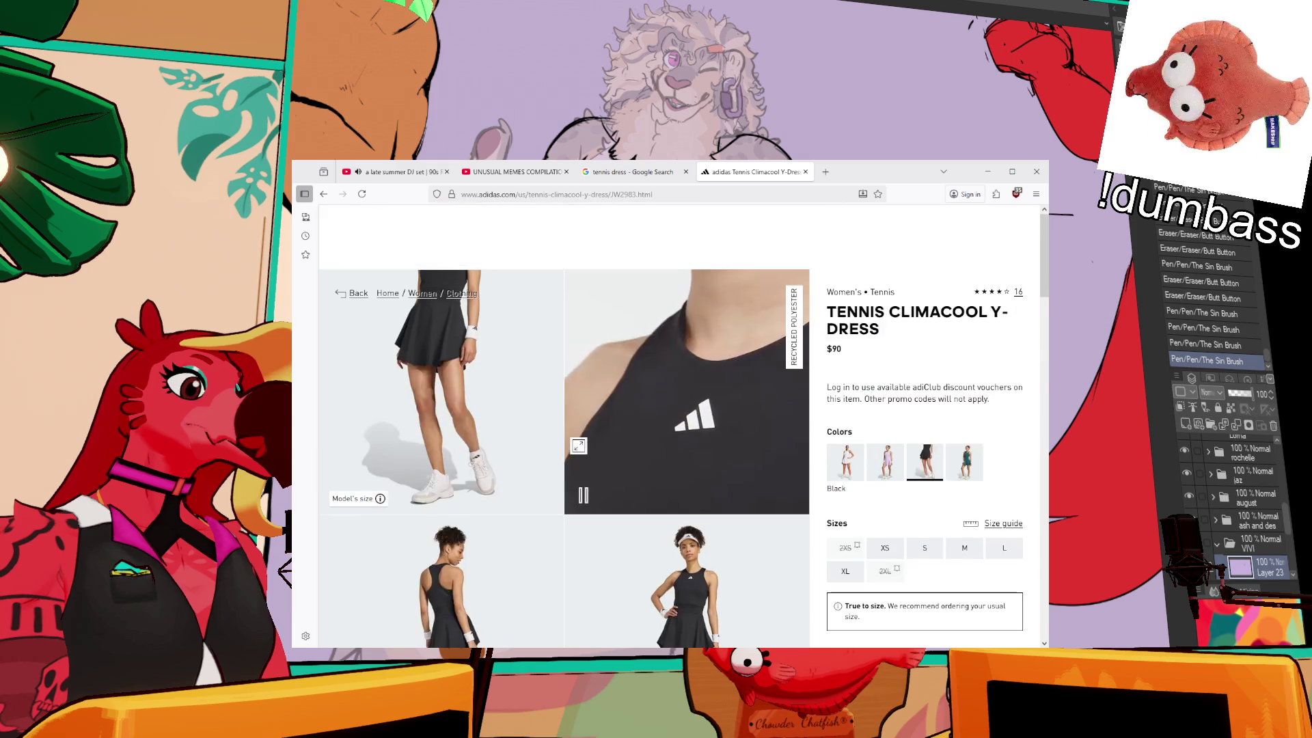
scroll(583, 278, "down", 3)
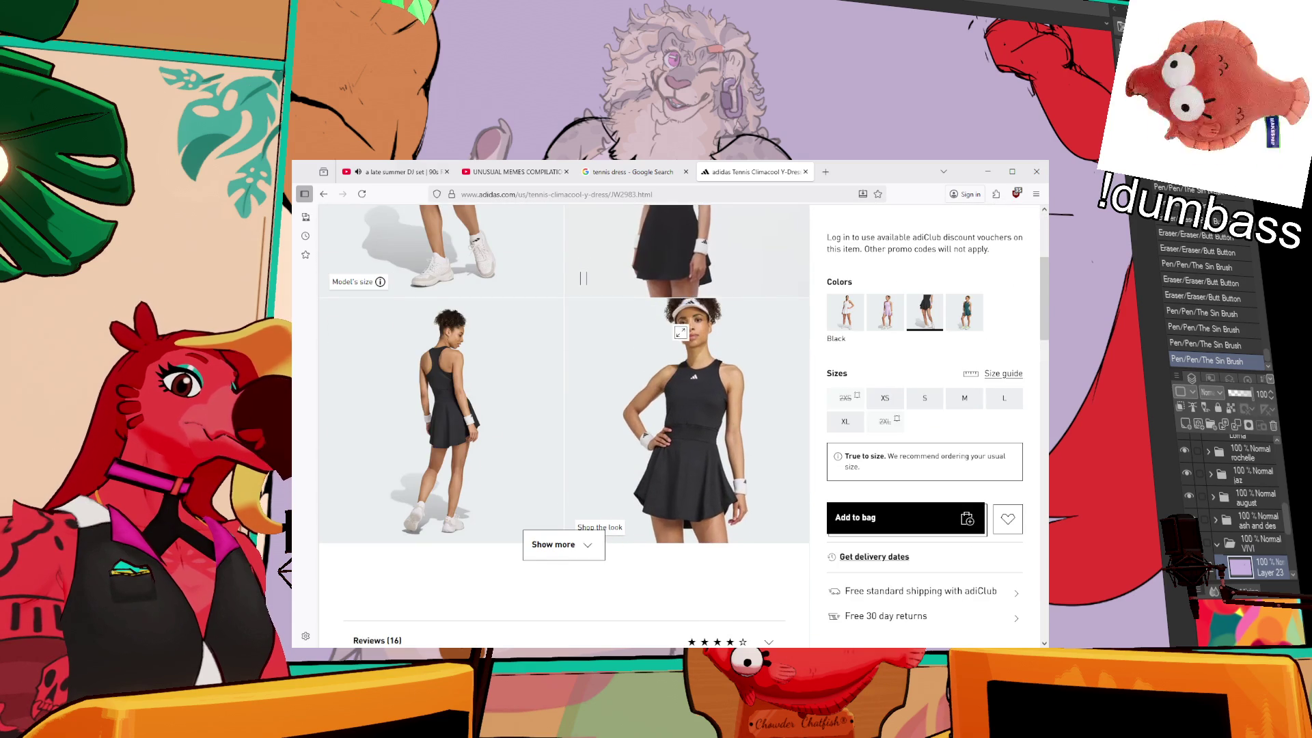
- Show the dress in Aurora Ivy, then go back to the tennis dress search results
left_click(964, 311)
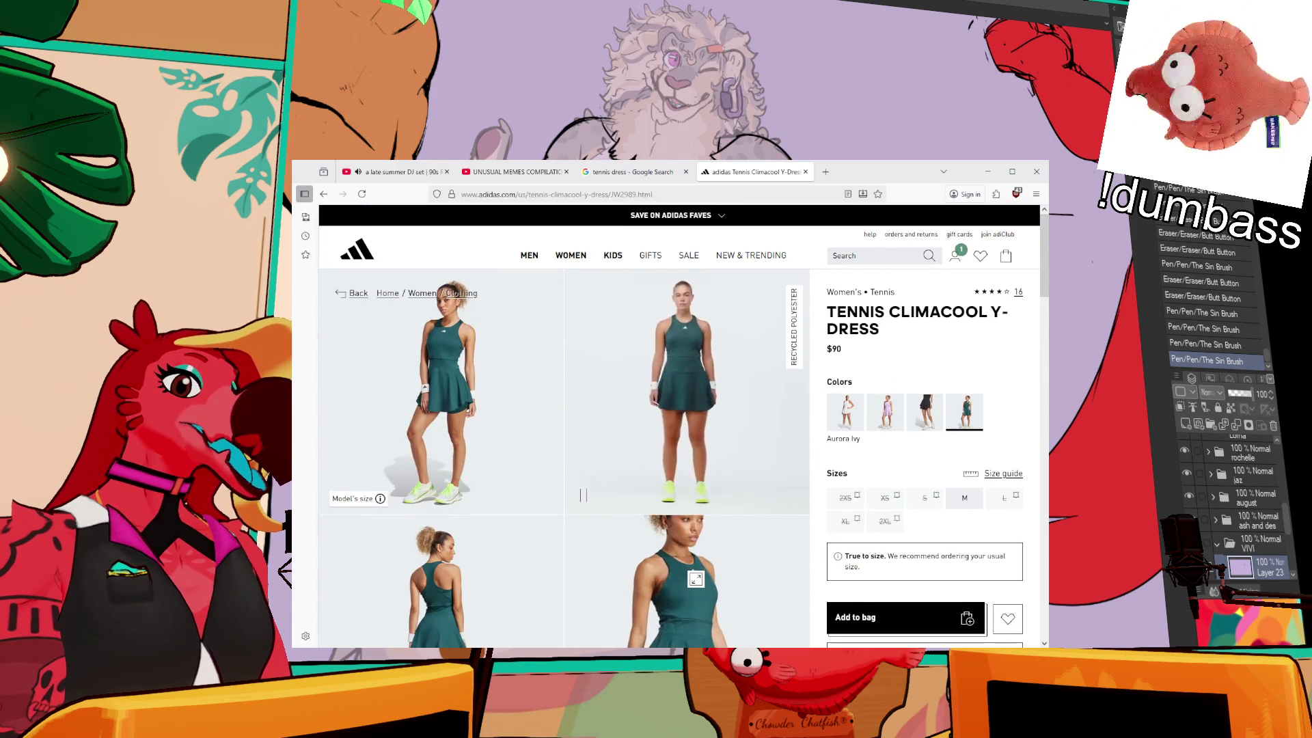
scroll(683, 408, "down", 2)
scroll(554, 226, "up", 2)
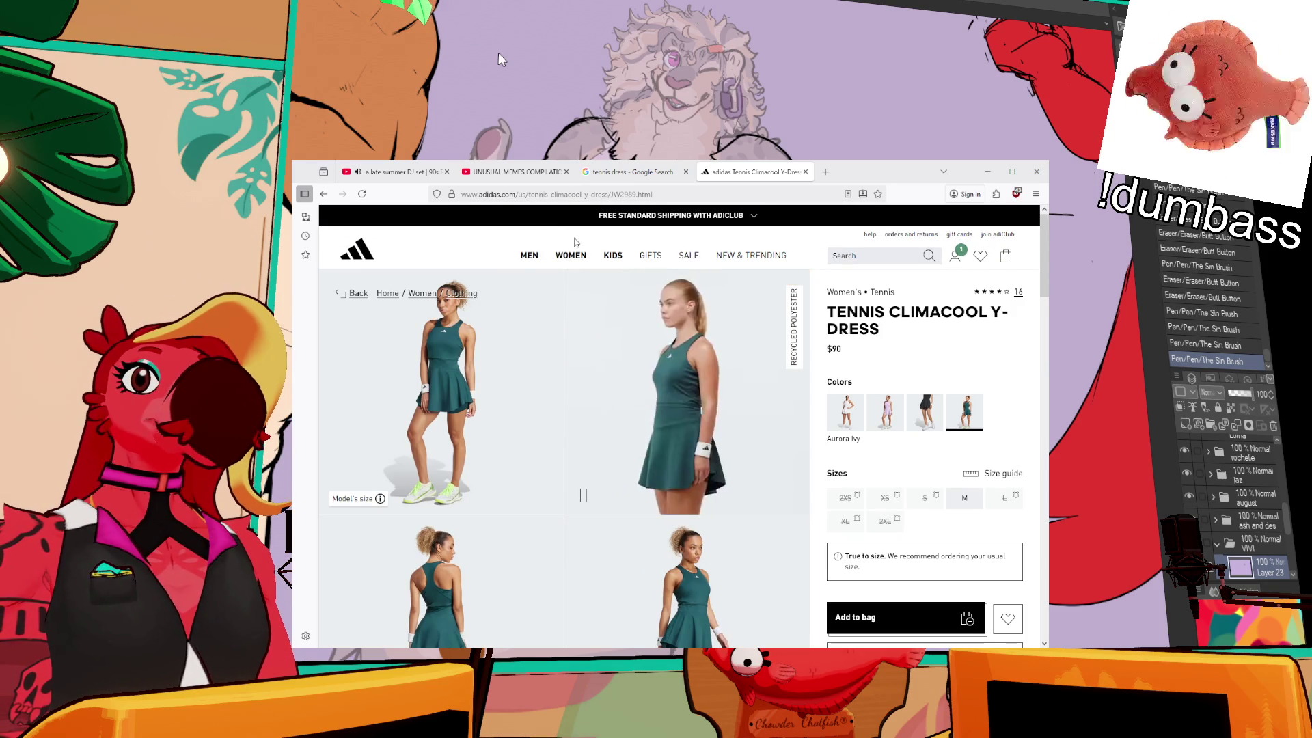
left_click(324, 194)
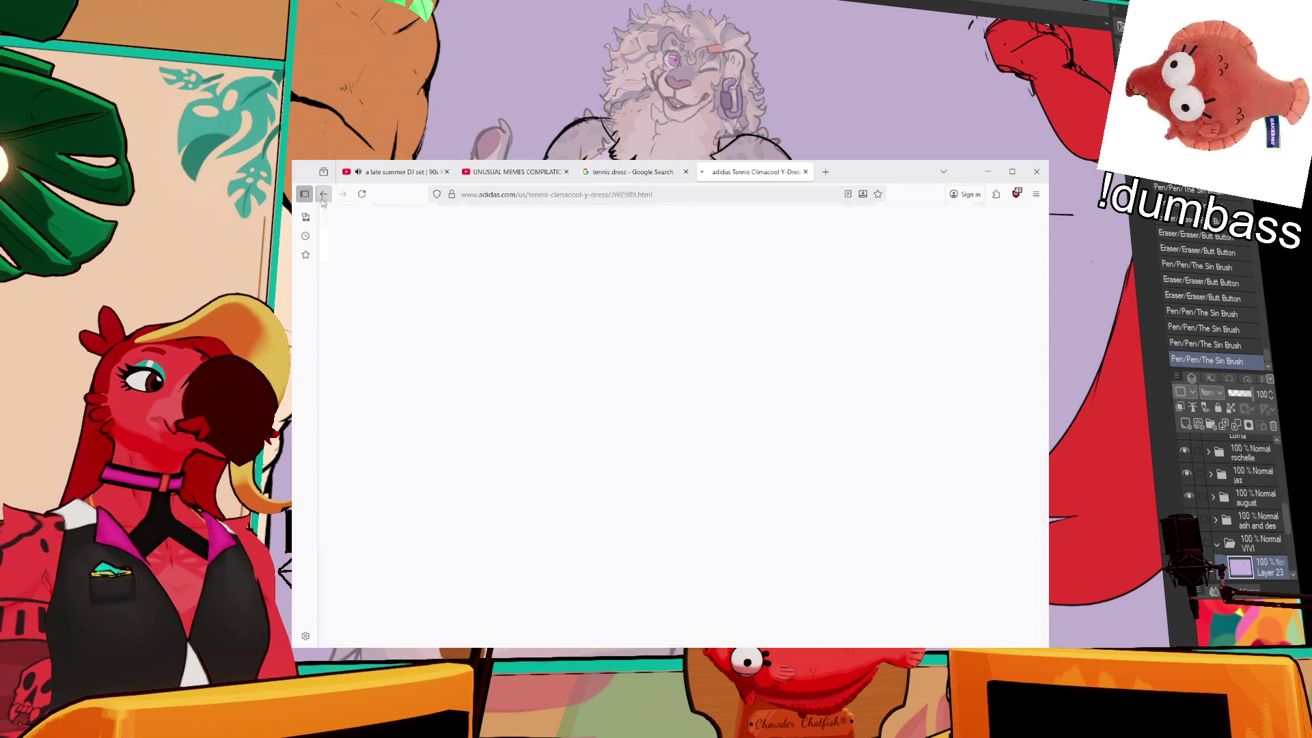
- Open the Y-3 Tennis Pro Dress page and browse its zoomed photos up to the tennis-ball close-up
scroll(697, 474, "down", 5)
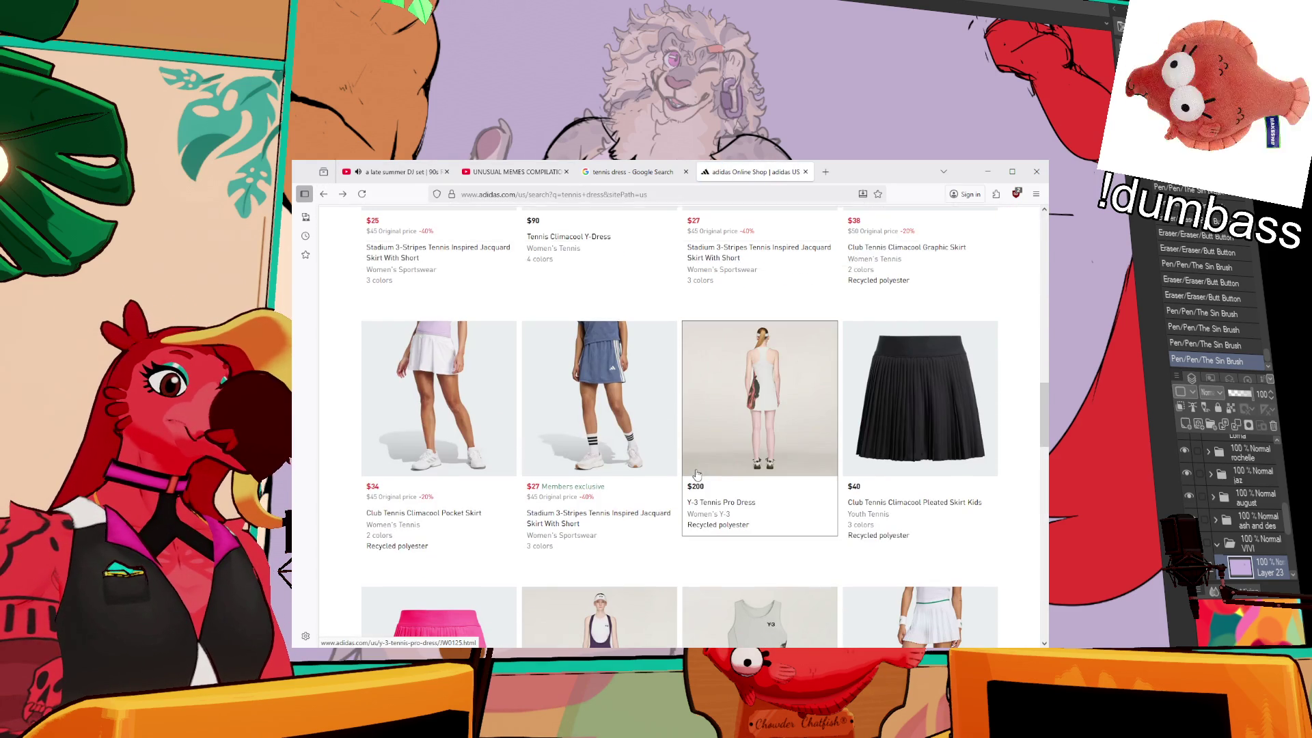
mouse_move(902, 495)
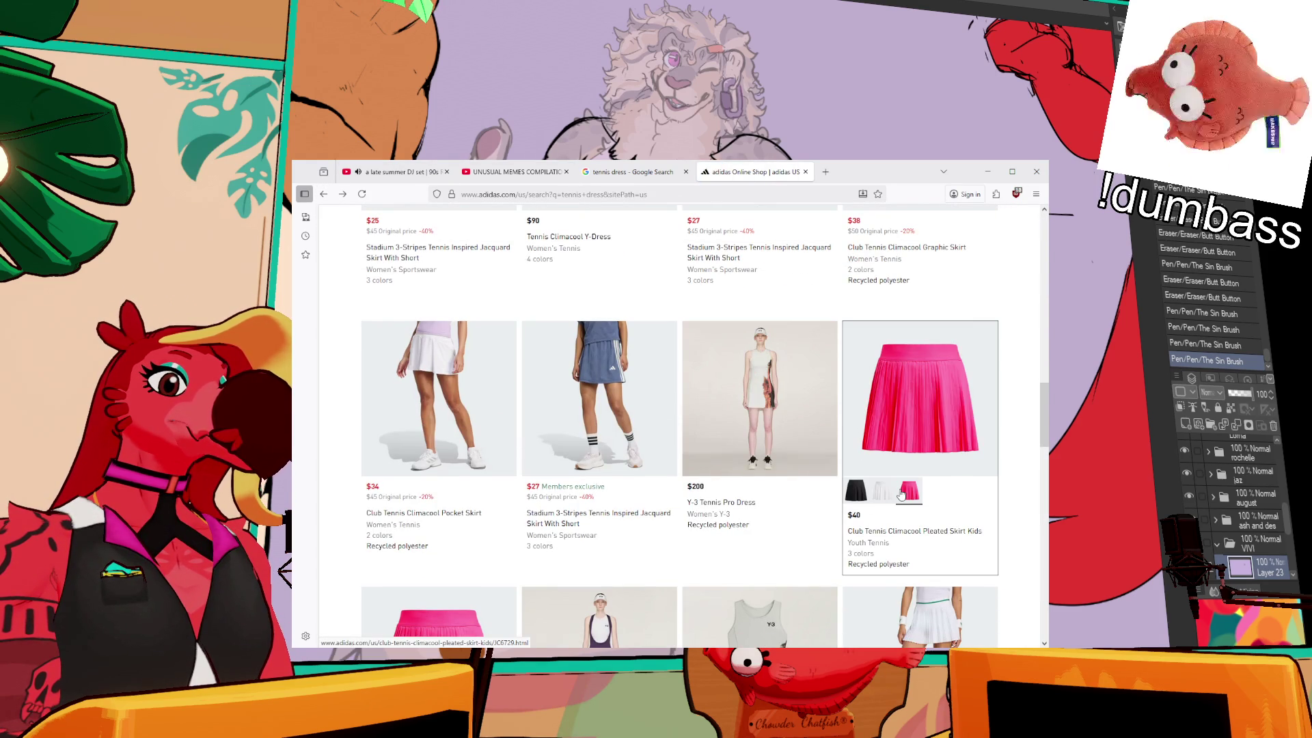
left_click(758, 379)
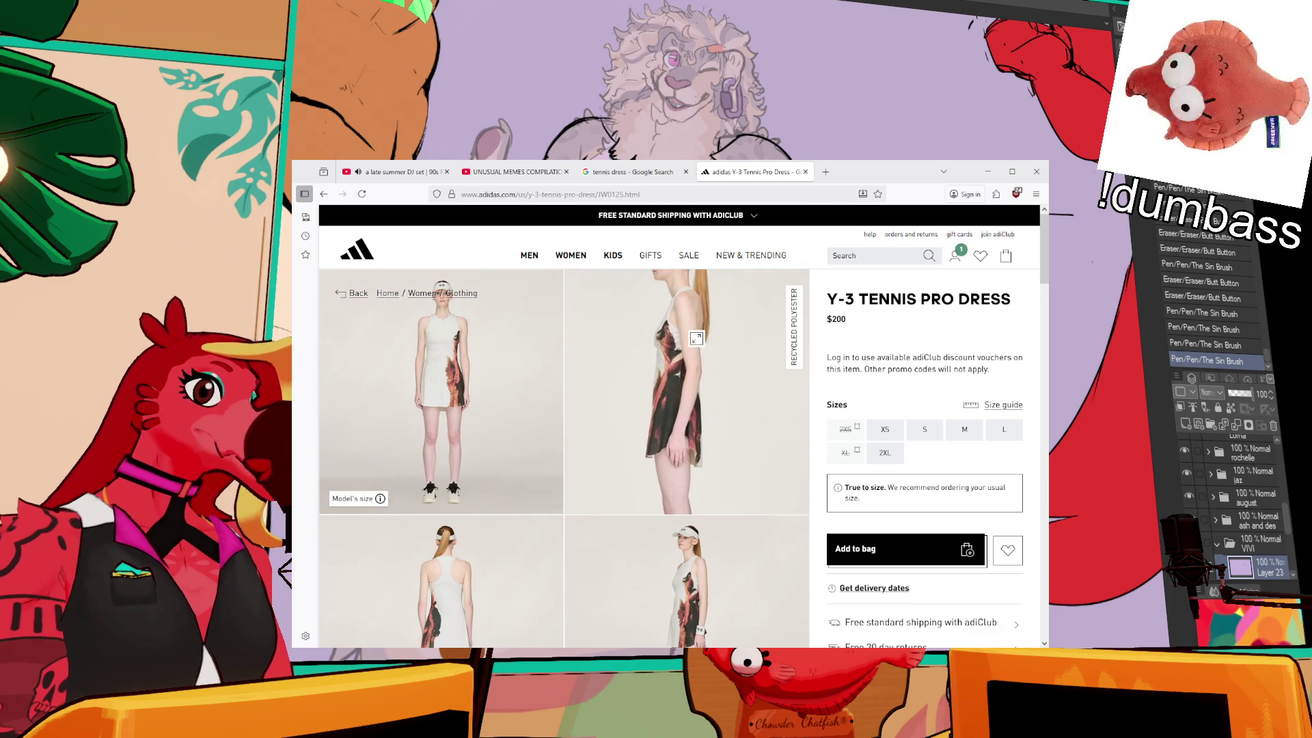
left_click(704, 376)
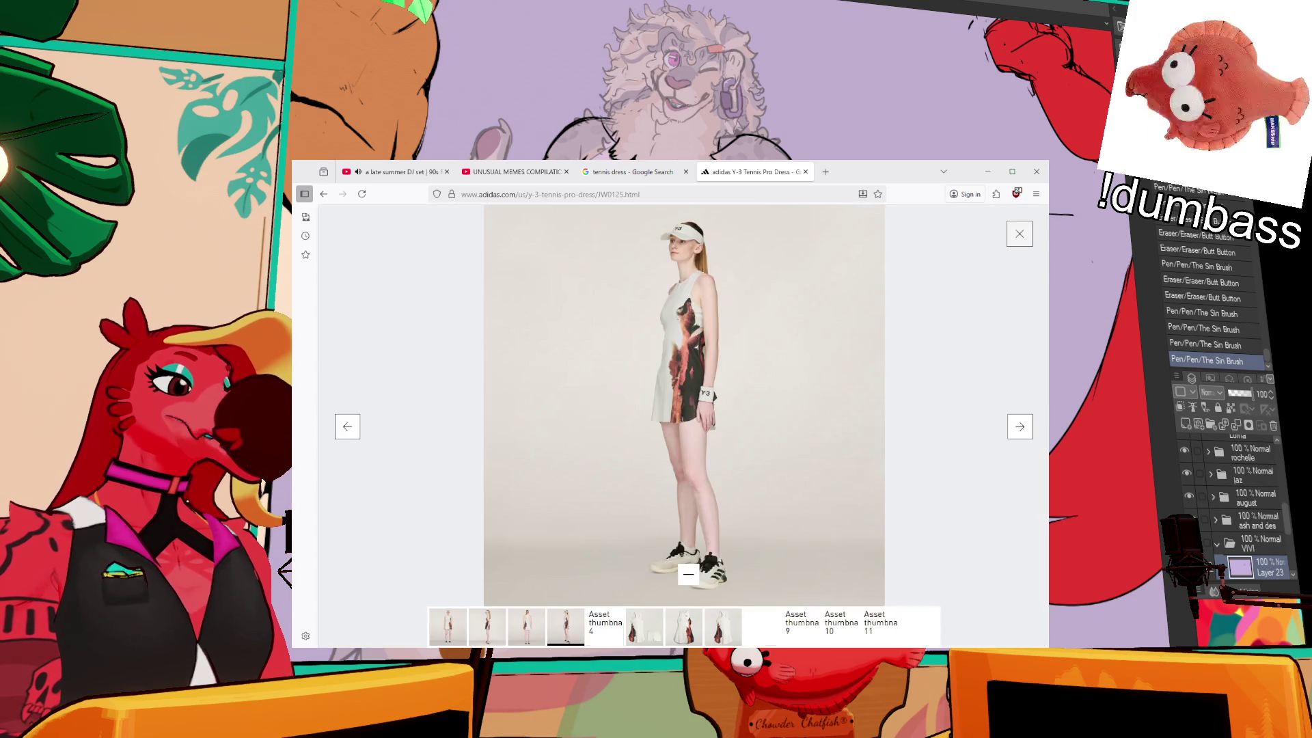
left_click(709, 383)
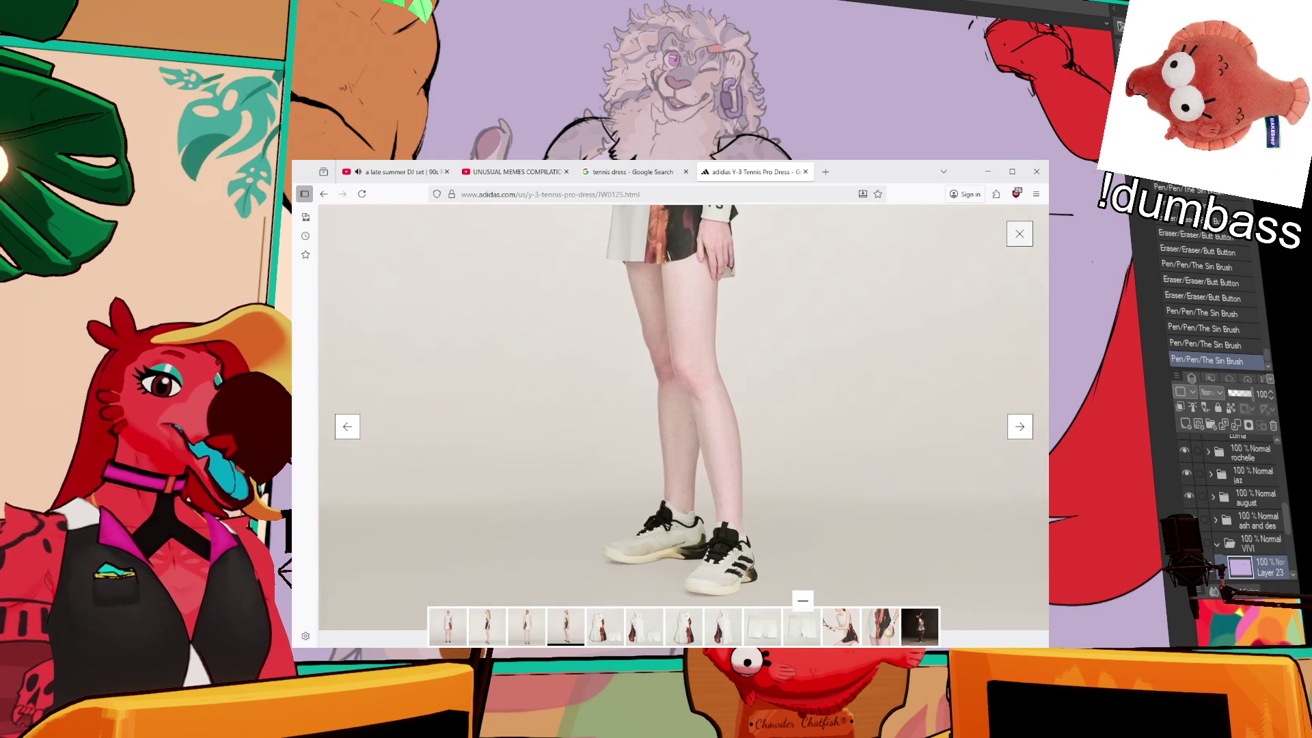
left_click(842, 627)
left_click(882, 630)
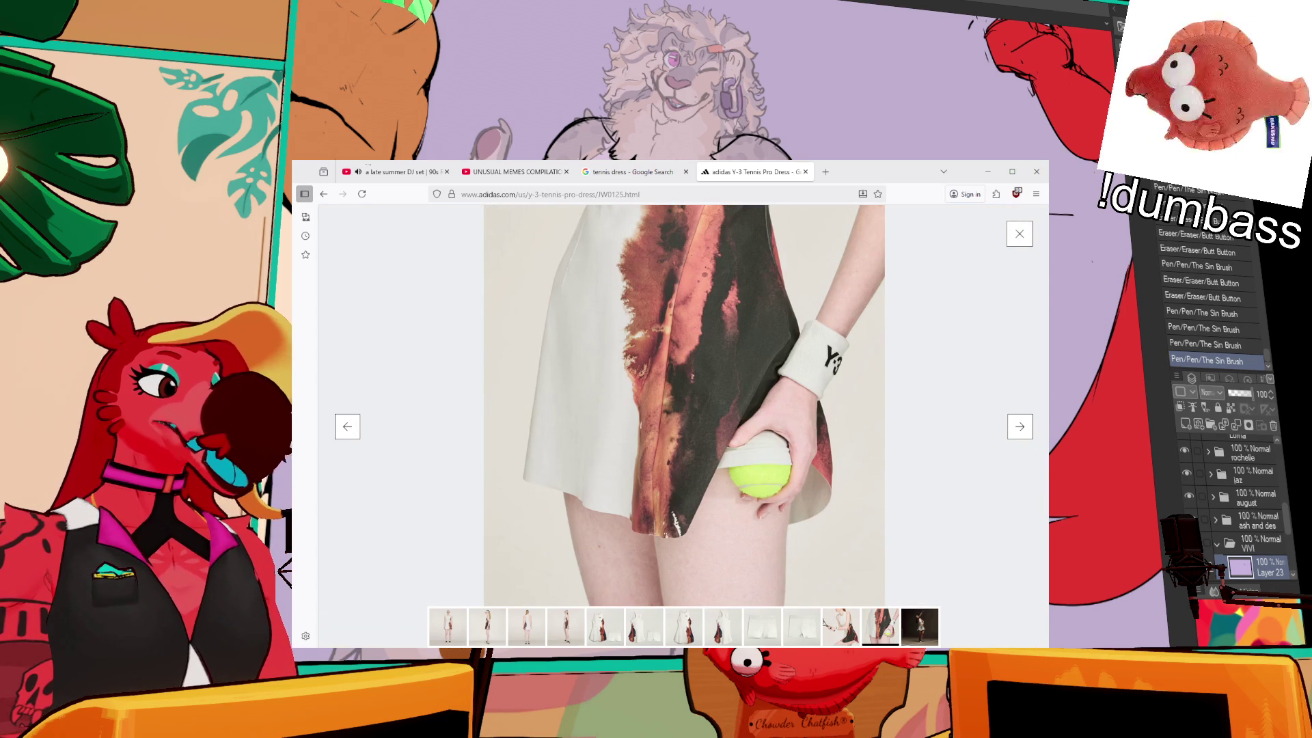
- Back in the results, open the $110 Y-3 Tennis Pro Bib page, then return to the drawing
left_click(324, 194)
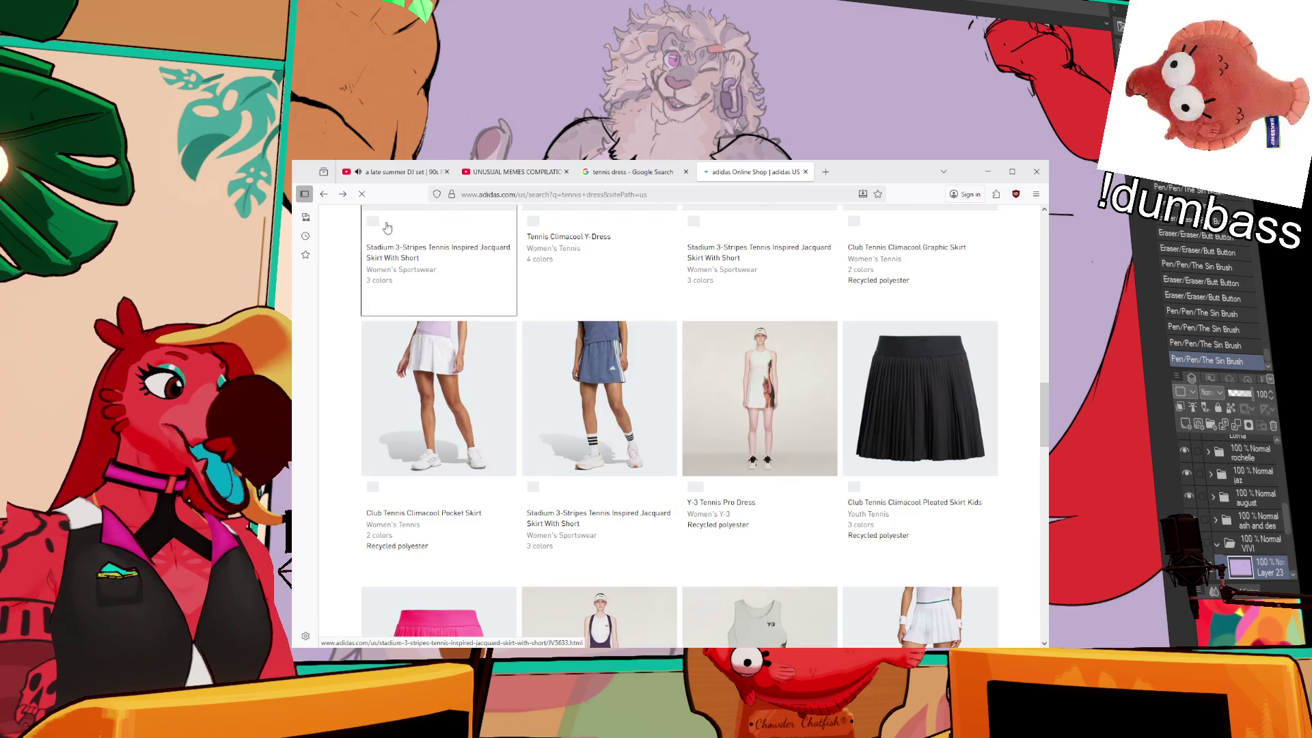
scroll(786, 479, "down", 2)
scroll(789, 482, "down", 2)
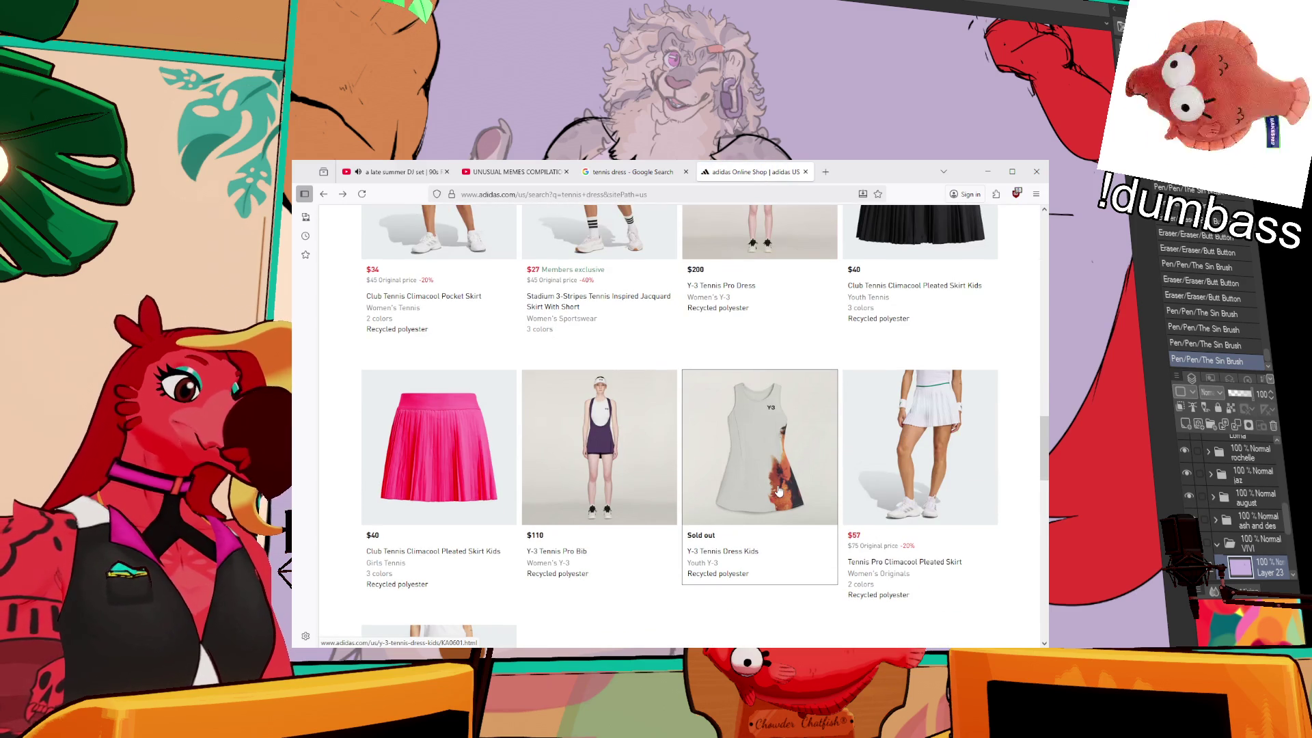
scroll(779, 491, "down", 3)
scroll(520, 485, "up", 3)
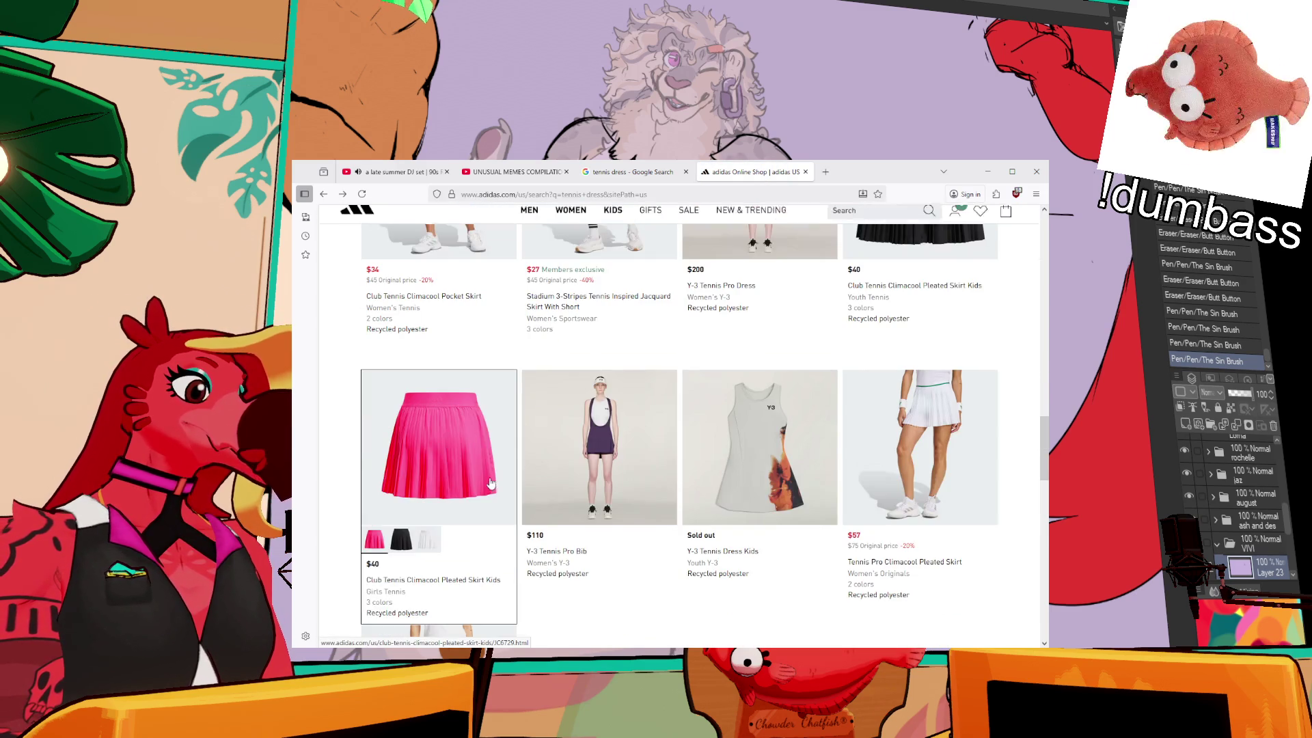
left_click(617, 469)
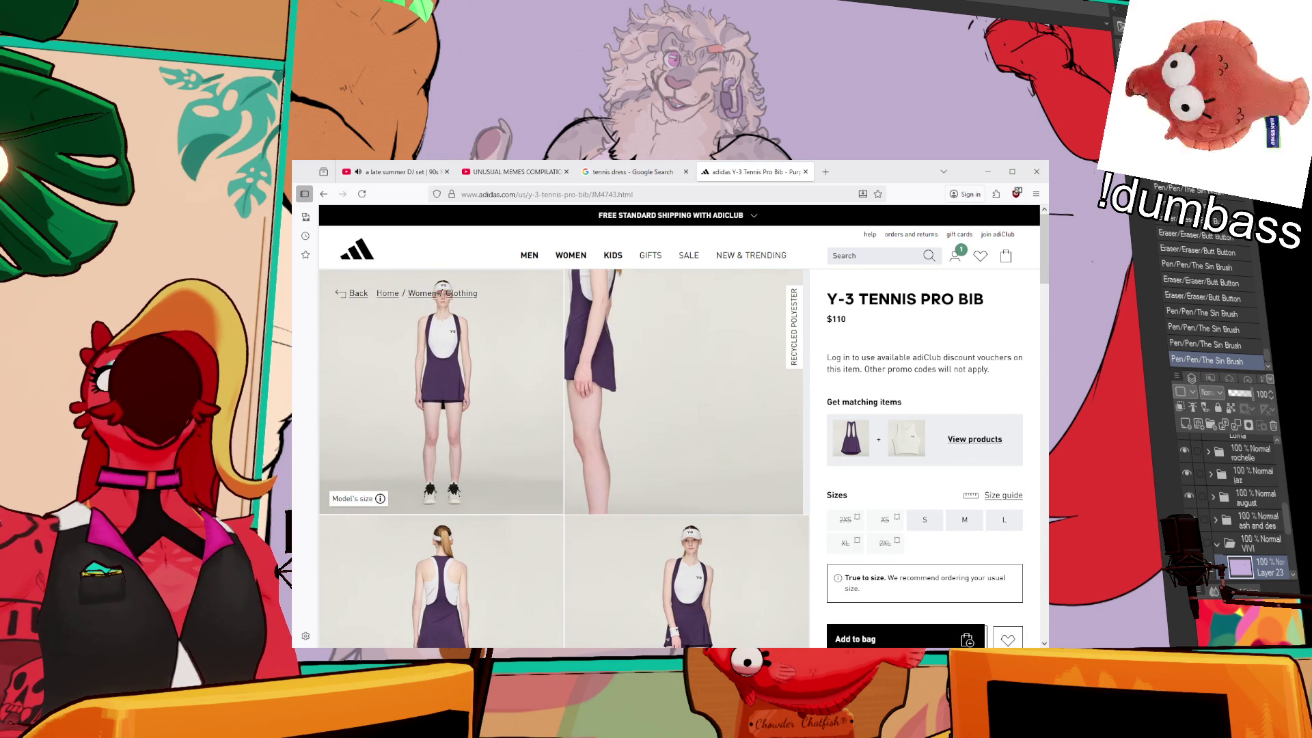
key("alt+Tab")
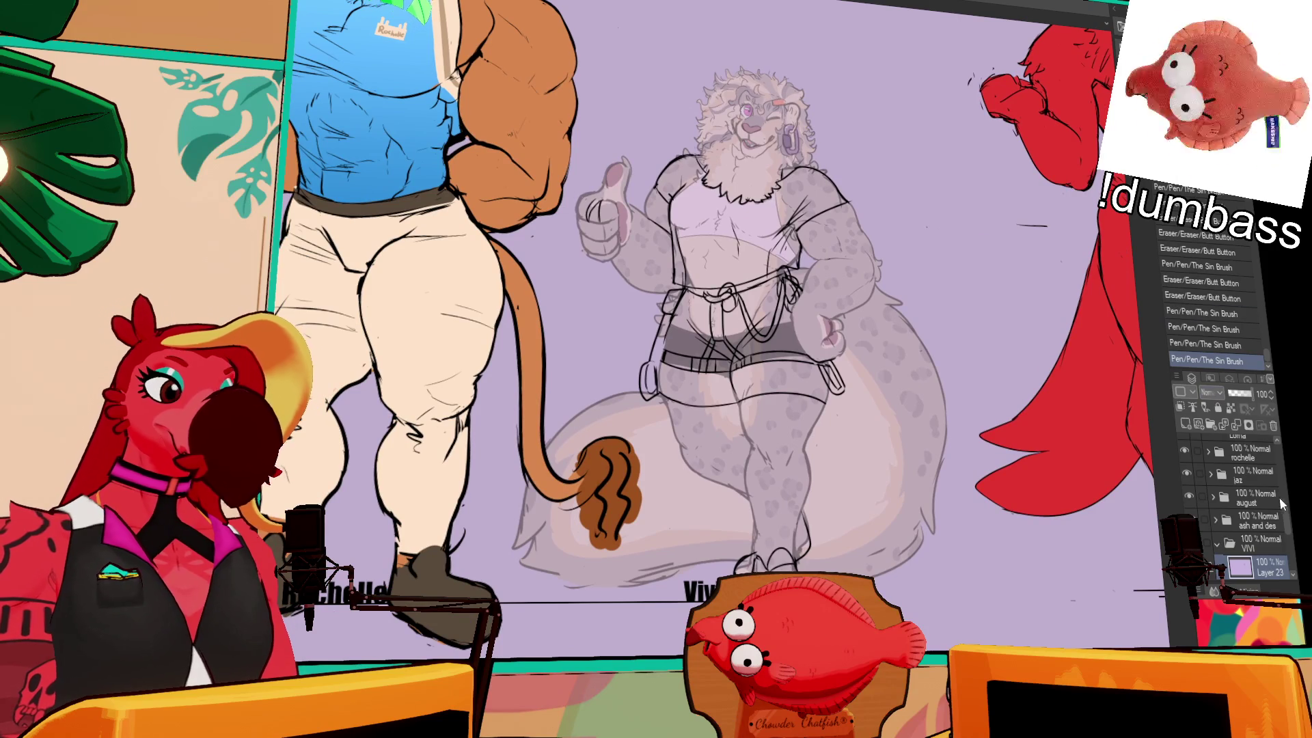
- Zoom in on Vivi's torso, settle the last stroke with undo/redo, and dab small line marks
scroll(1276, 506, "down", 4)
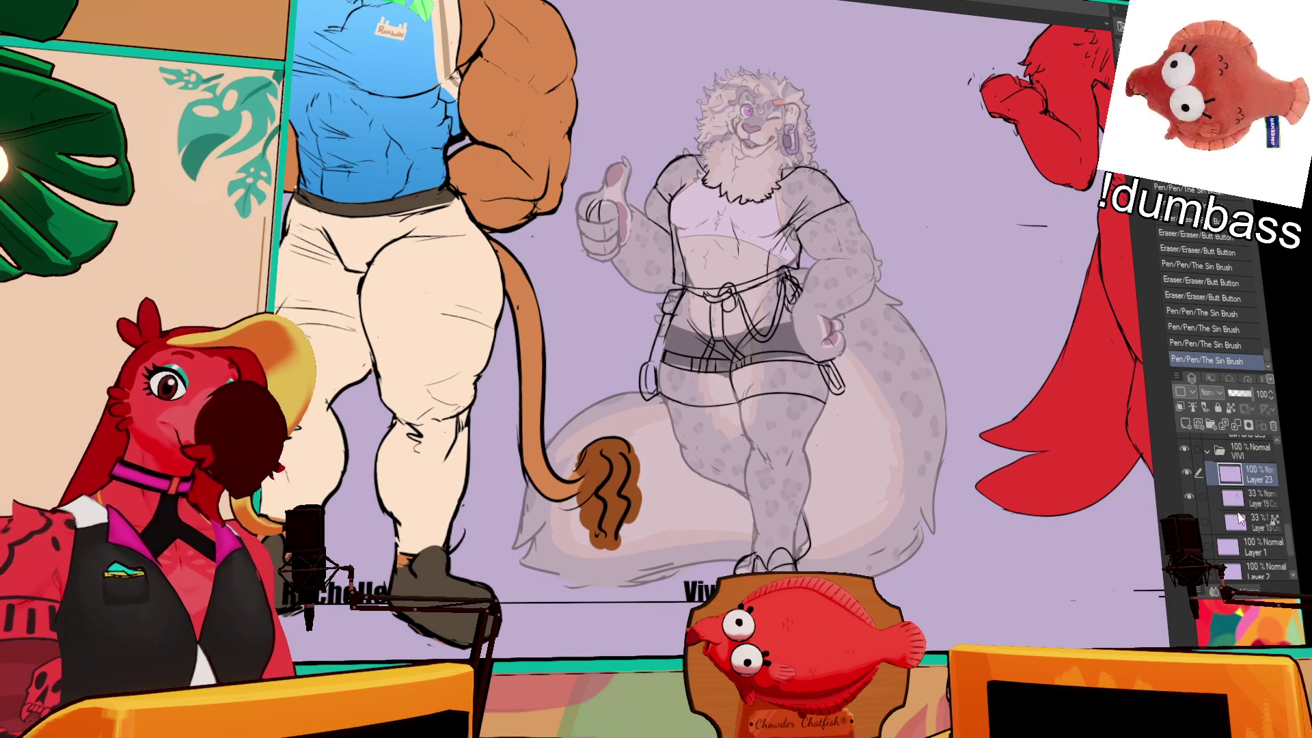
key("ctrl+plus")
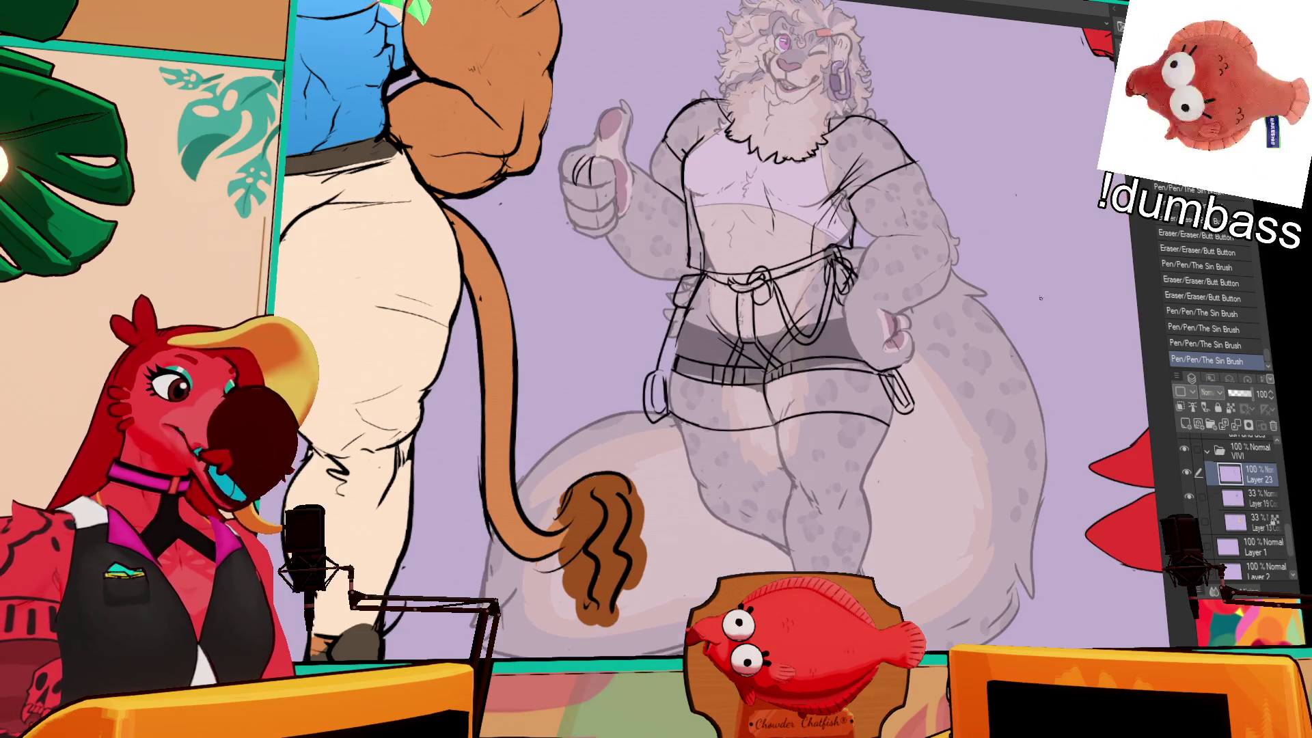
scroll(722, 330, "down", 3)
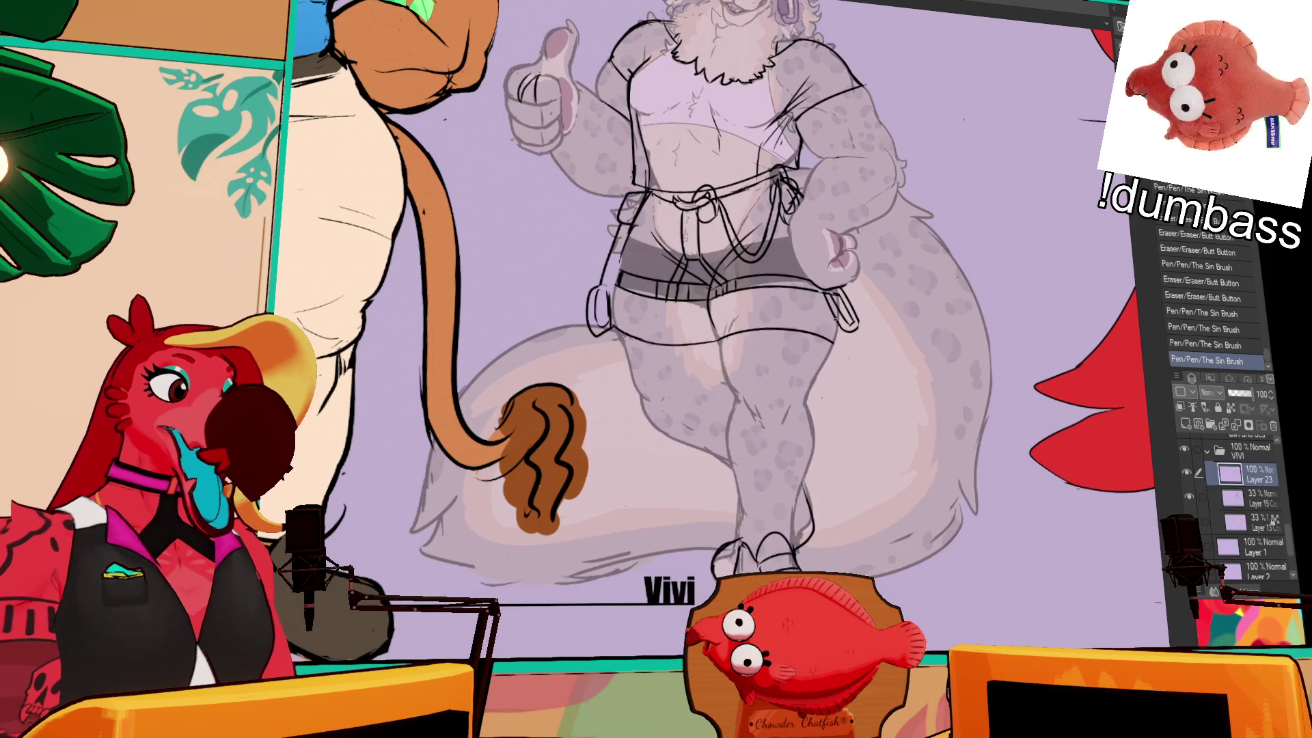
key("ctrl+z")
left_click_drag(880, 311, 882, 299)
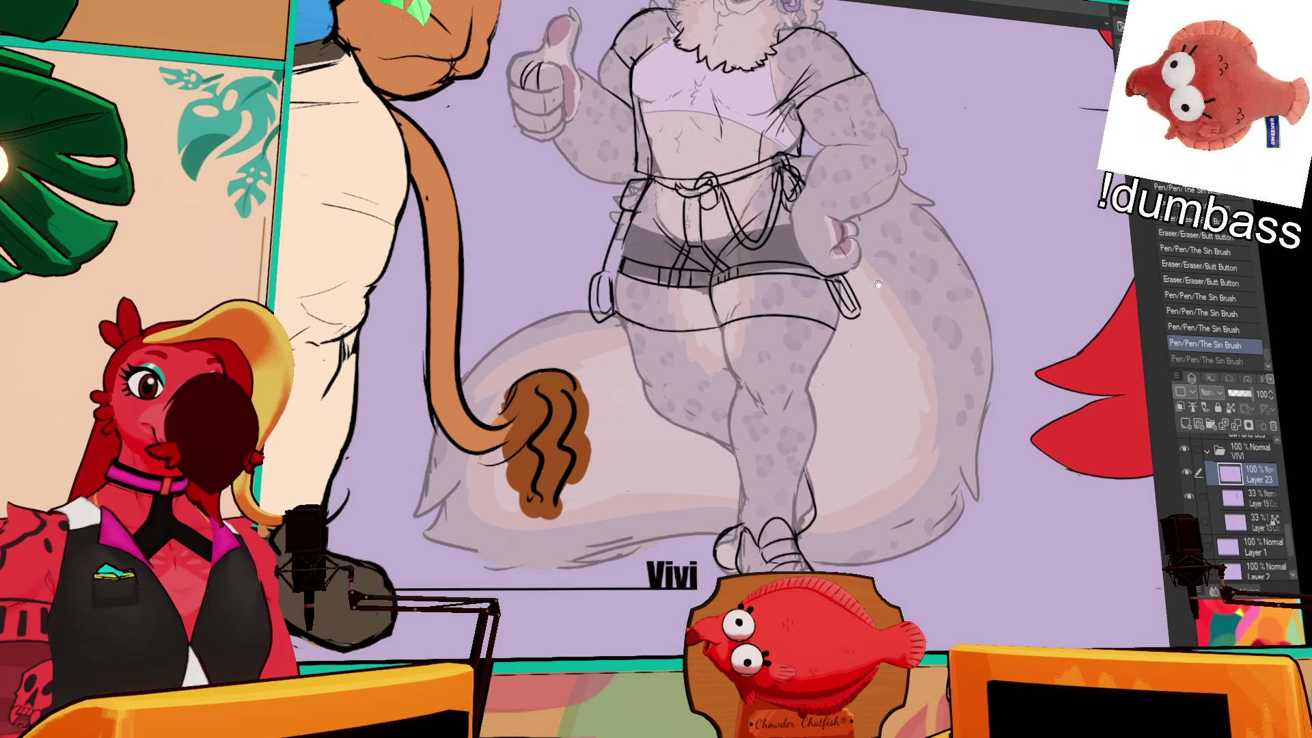
key("ctrl+y")
key("ctrl+z")
key("ctrl+y")
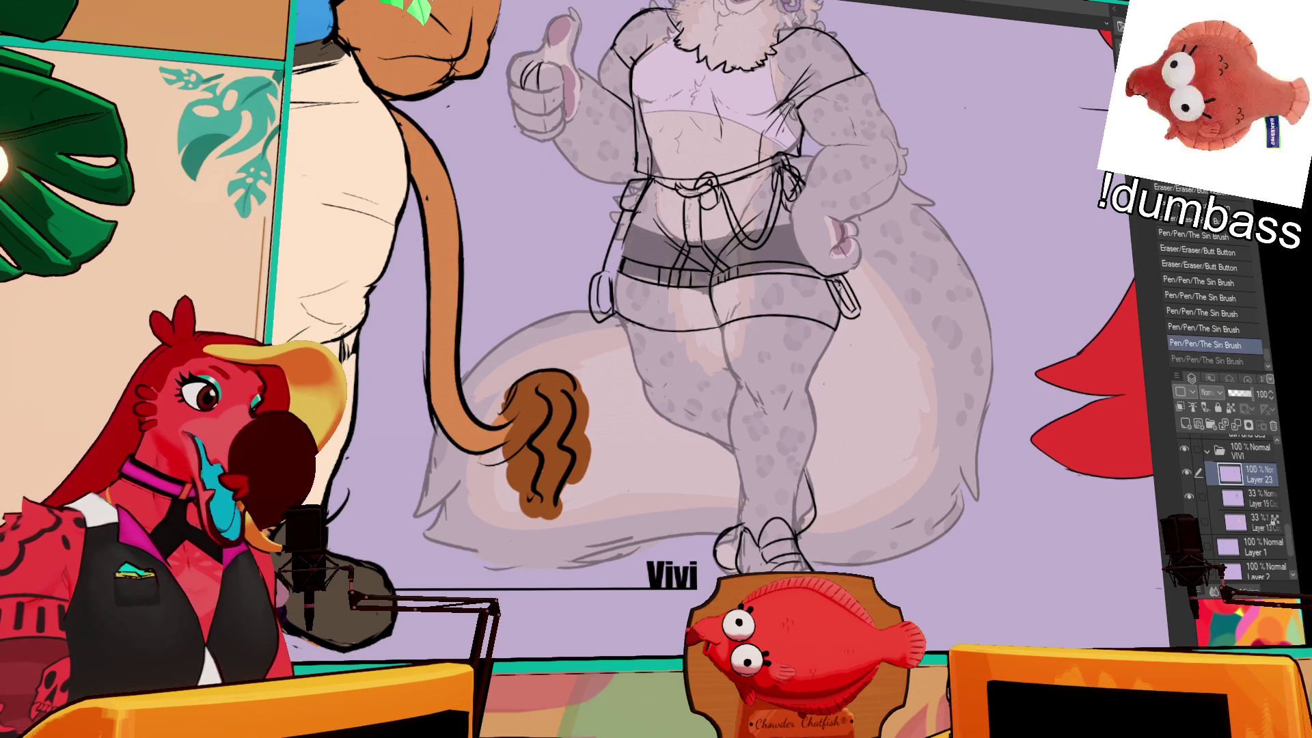
left_click_drag(637, 325, 672, 403)
left_click(653, 389)
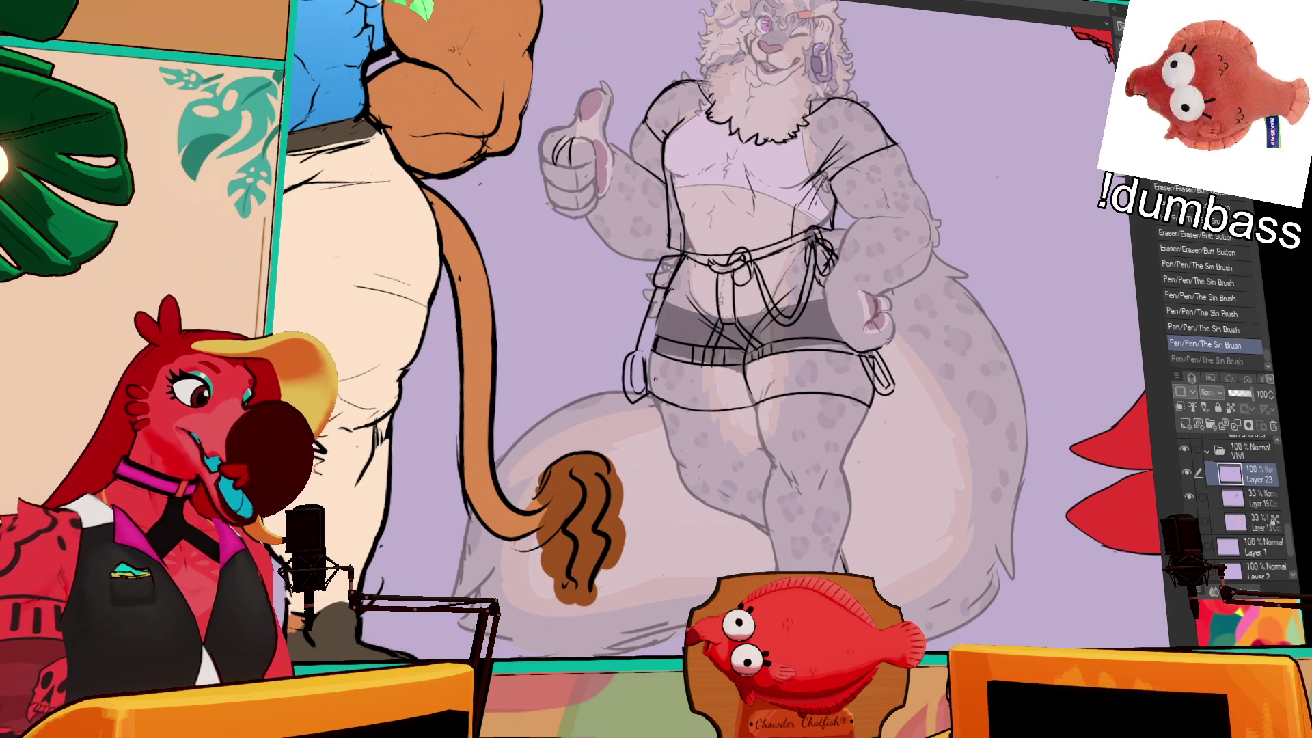
left_click(665, 317)
left_click(667, 327)
left_click(659, 320)
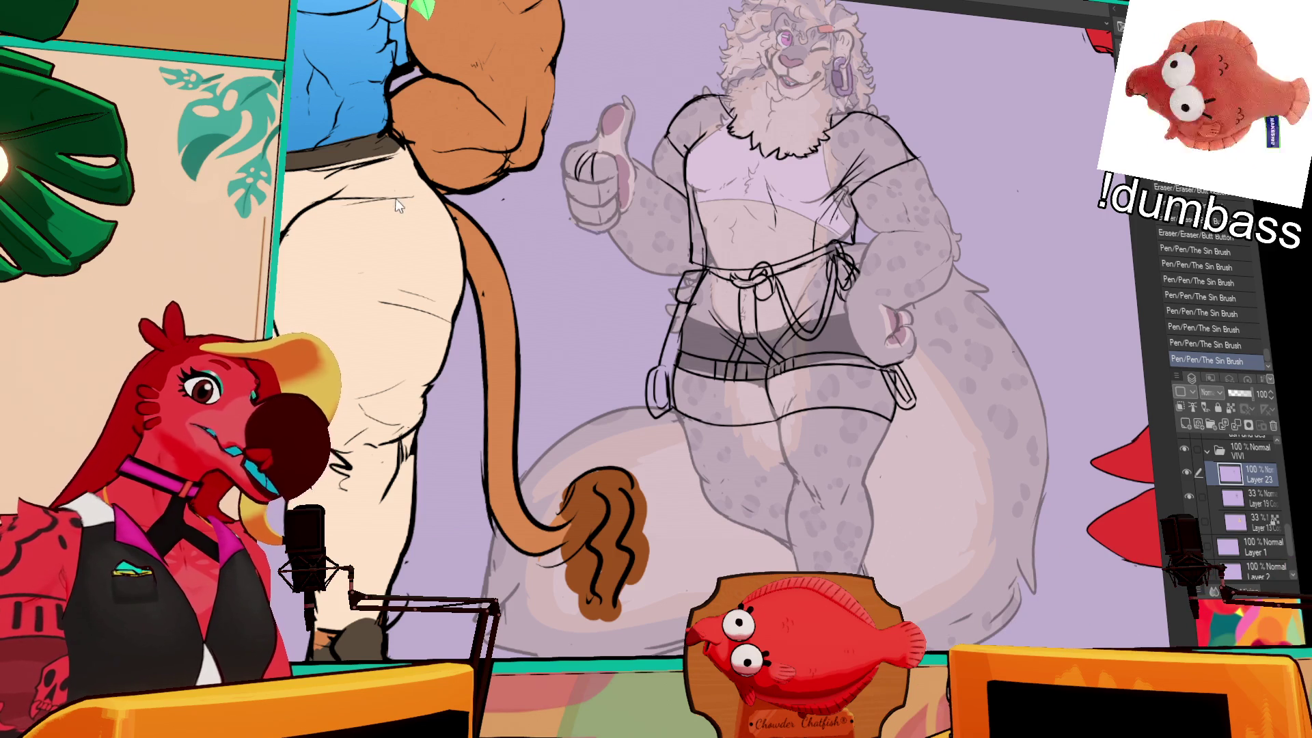
- Erase a stray line, redraw the line along Vivi's hip, and add small outfit strokes
key("ctrl+Tab")
left_click_drag(896, 88, 923, 124)
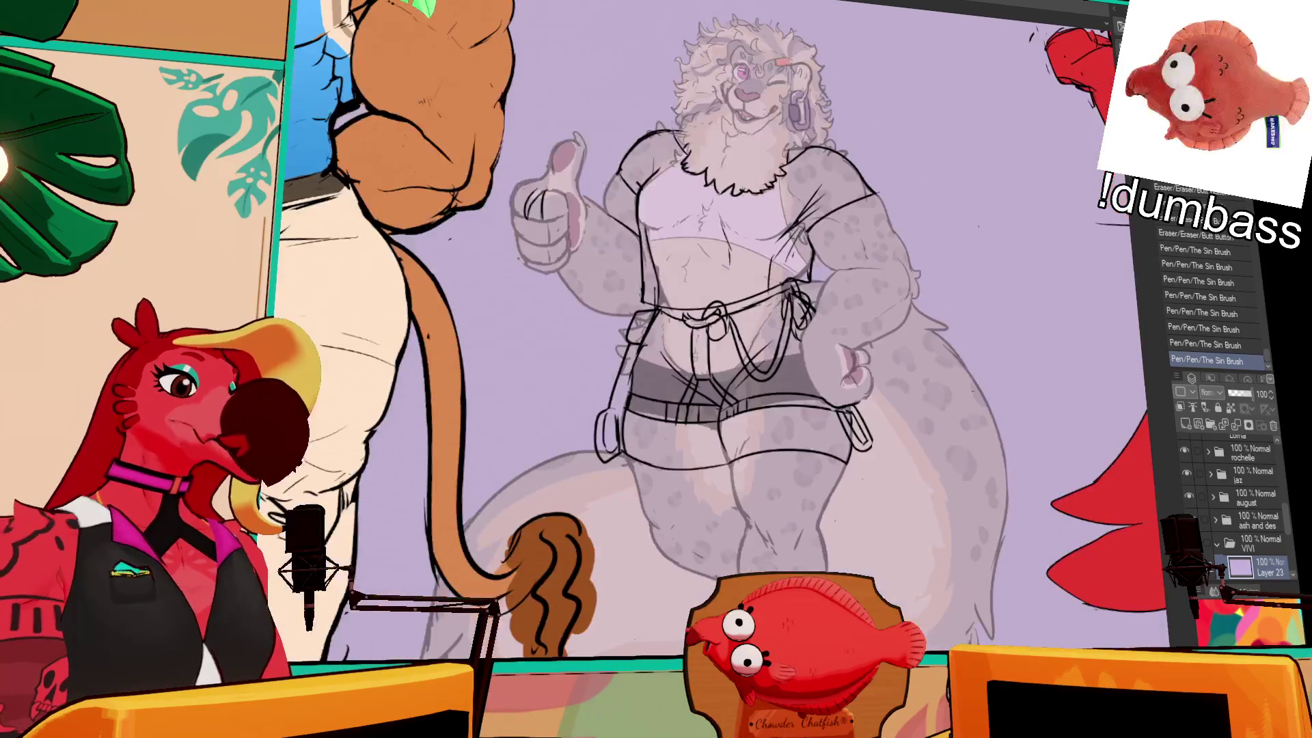
scroll(1251, 540, "down", 1)
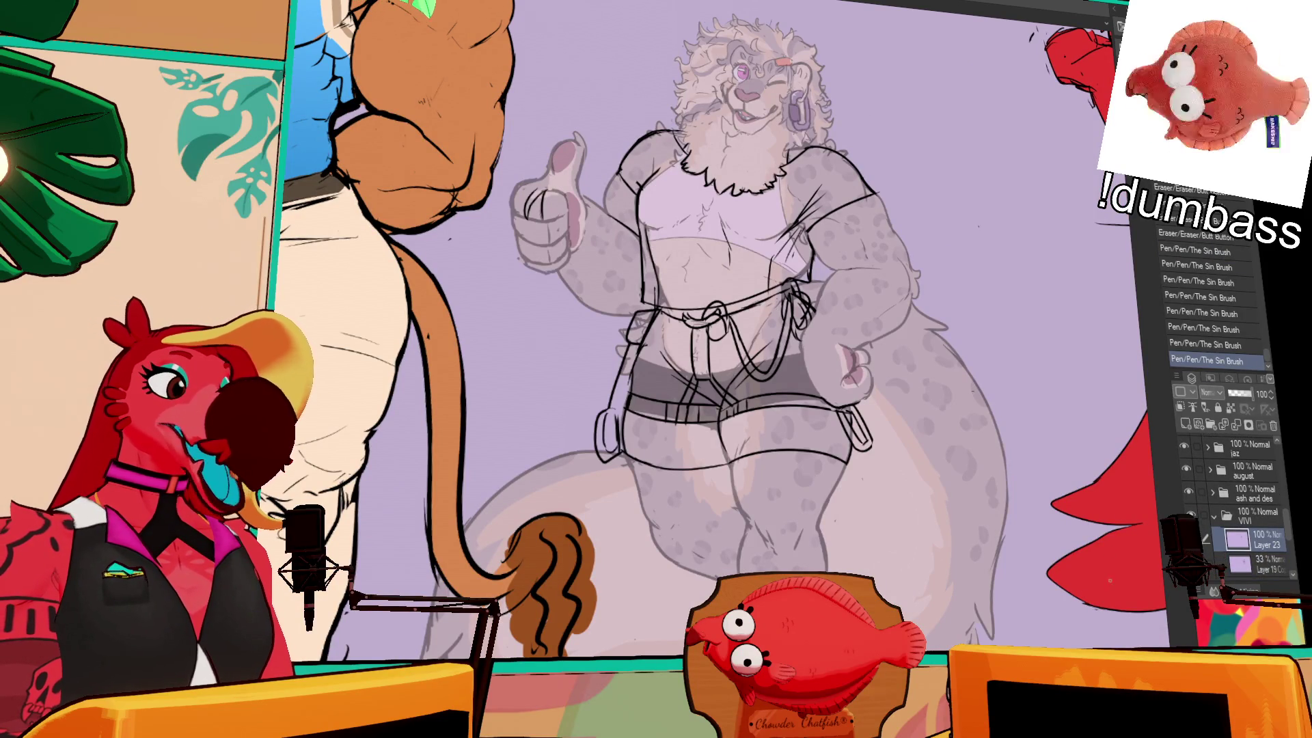
left_click_drag(730, 444, 889, 308)
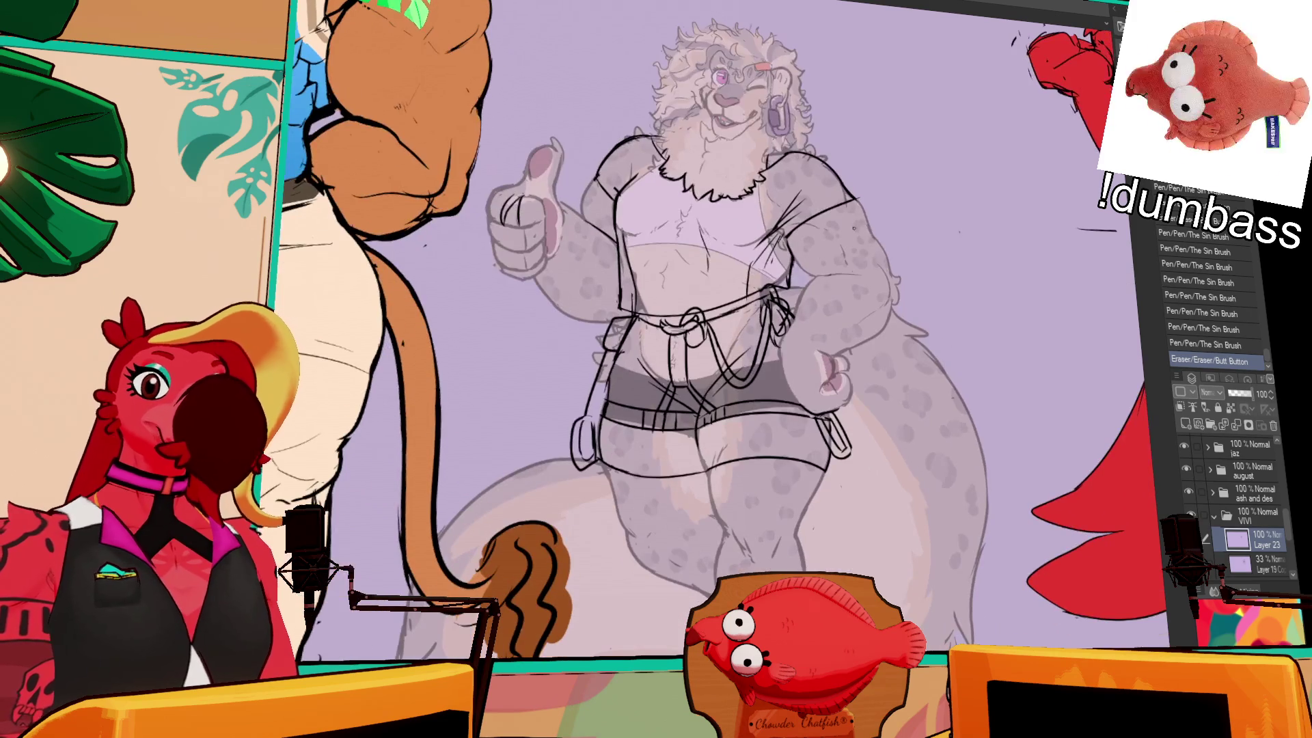
left_click_drag(783, 331, 784, 349)
key("ctrl+z")
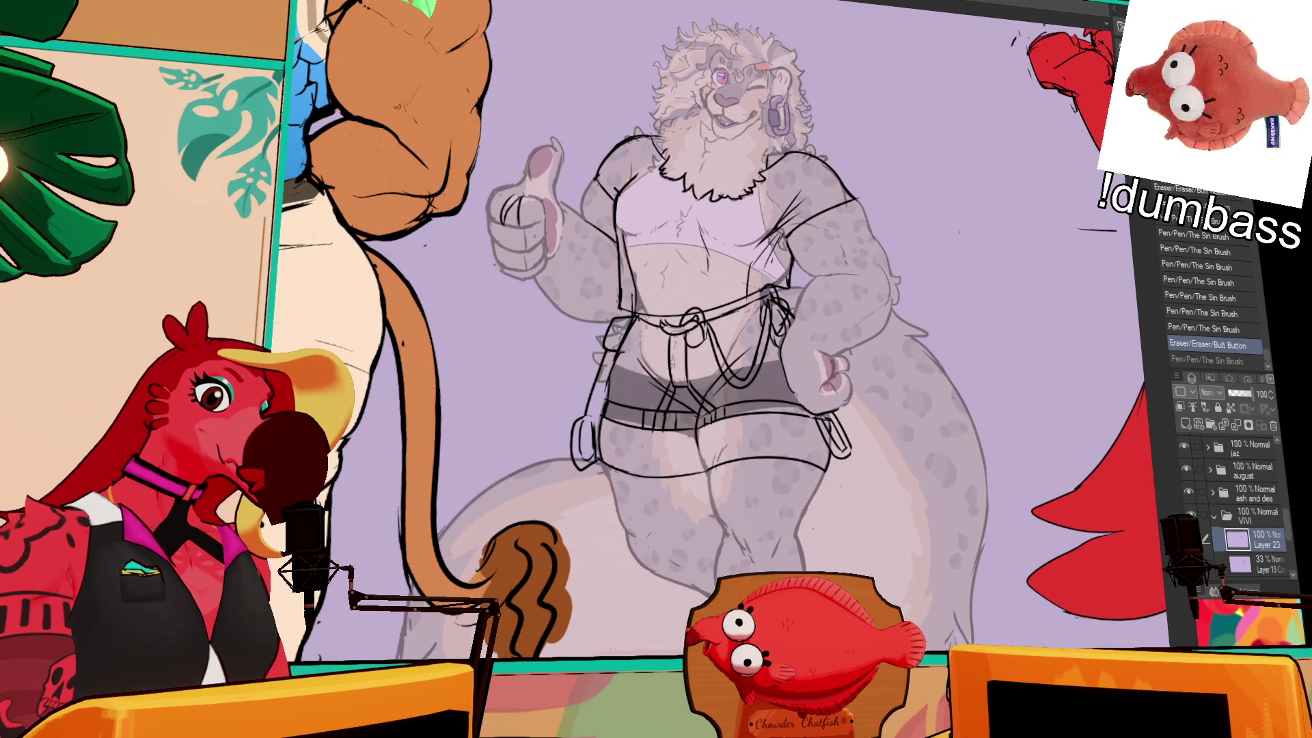
left_click_drag(781, 340, 800, 408)
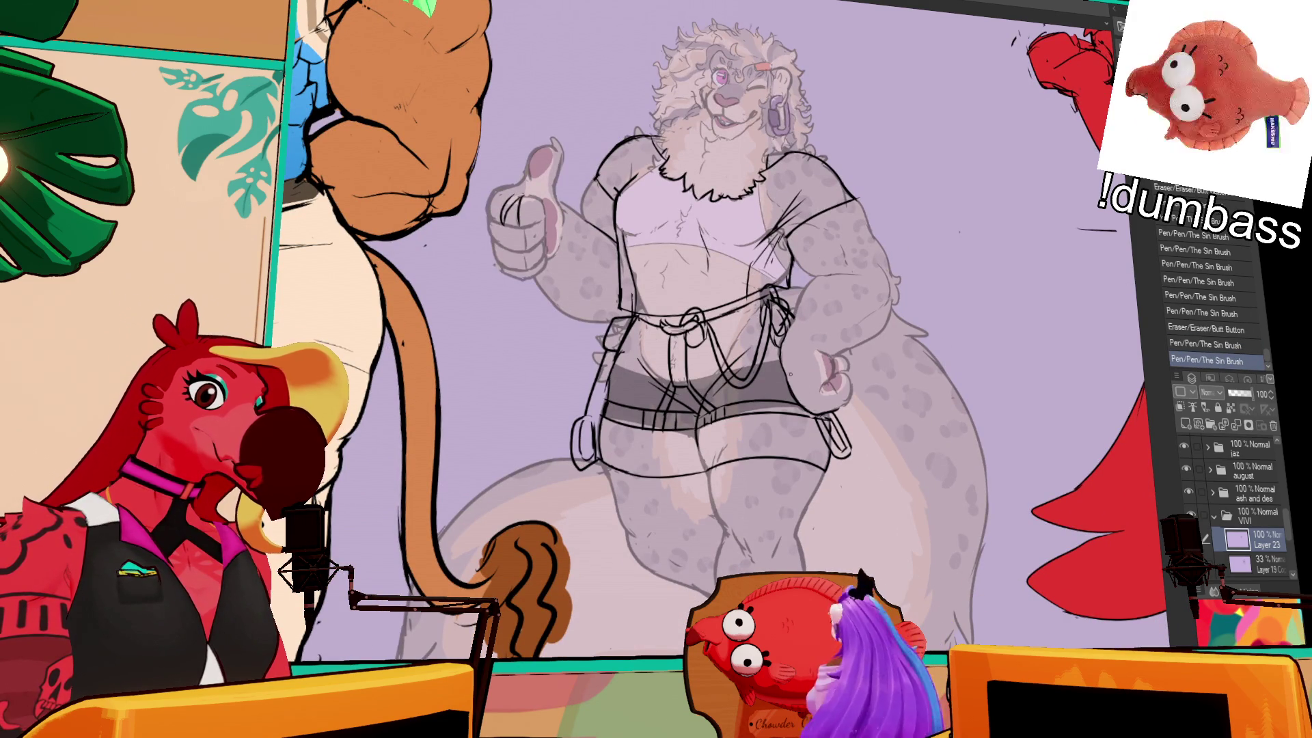
scroll(722, 328, "up", 1)
mouse_move(779, 345)
left_mouse_down()
mouse_move(726, 367)
mouse_move(783, 363)
left_mouse_up()
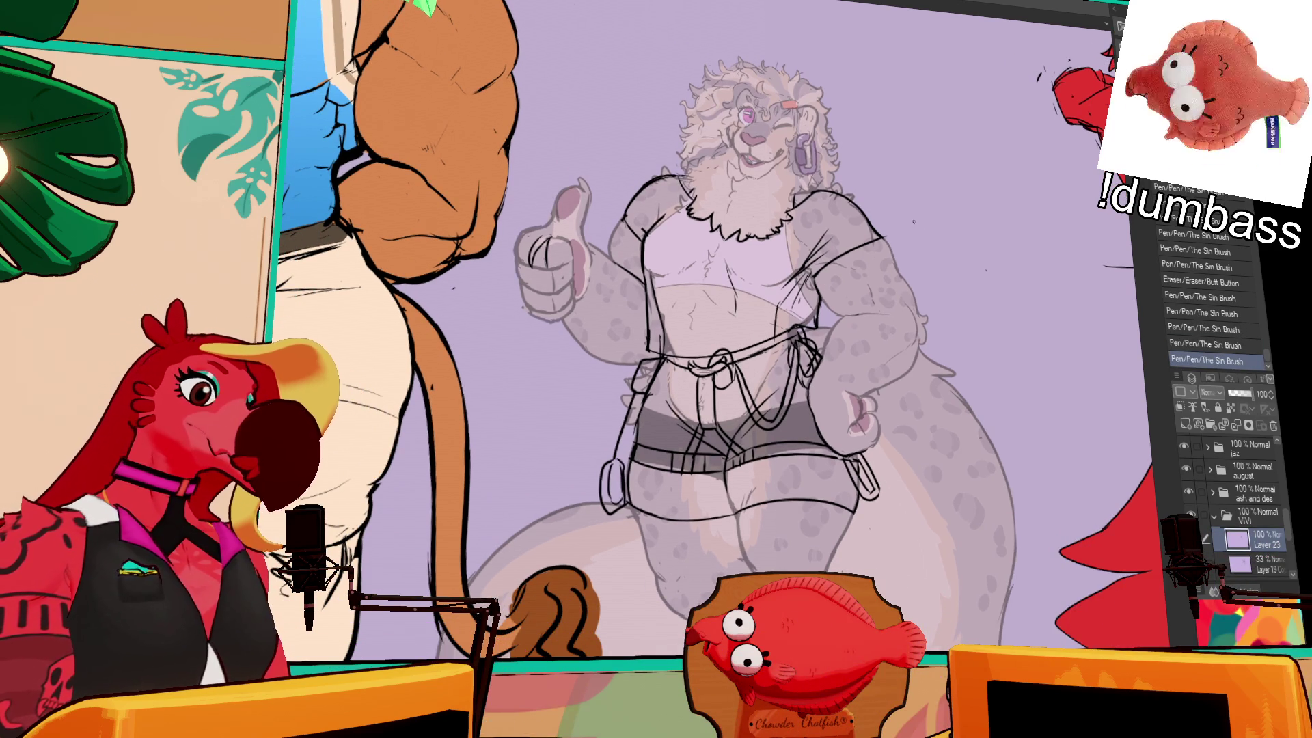
mouse_move(783, 325)
left_mouse_down()
mouse_move(793, 334)
mouse_move(763, 355)
mouse_move(774, 289)
left_mouse_up()
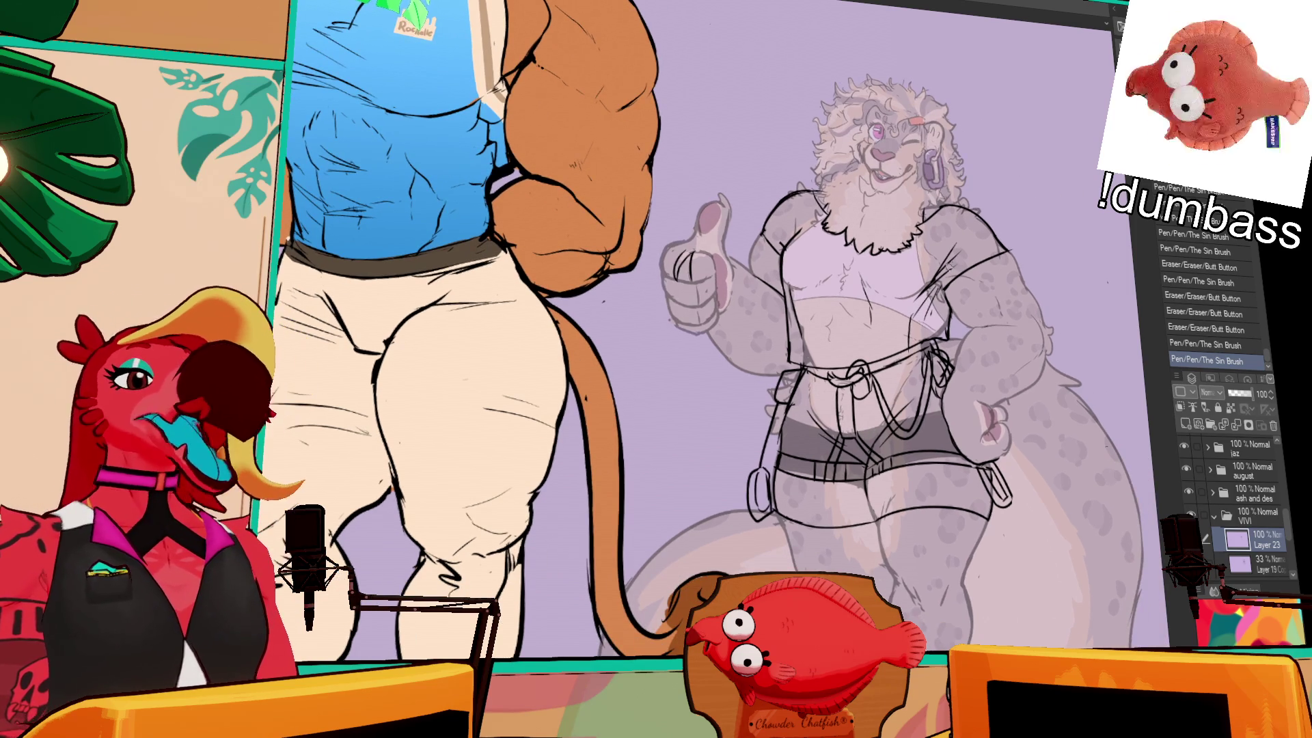
- Erase a stray mark, add a line by Vivi's harness, then shift the view downward
mouse_move(936, 266)
left_mouse_down()
mouse_move(919, 280)
mouse_move(948, 270)
left_mouse_up()
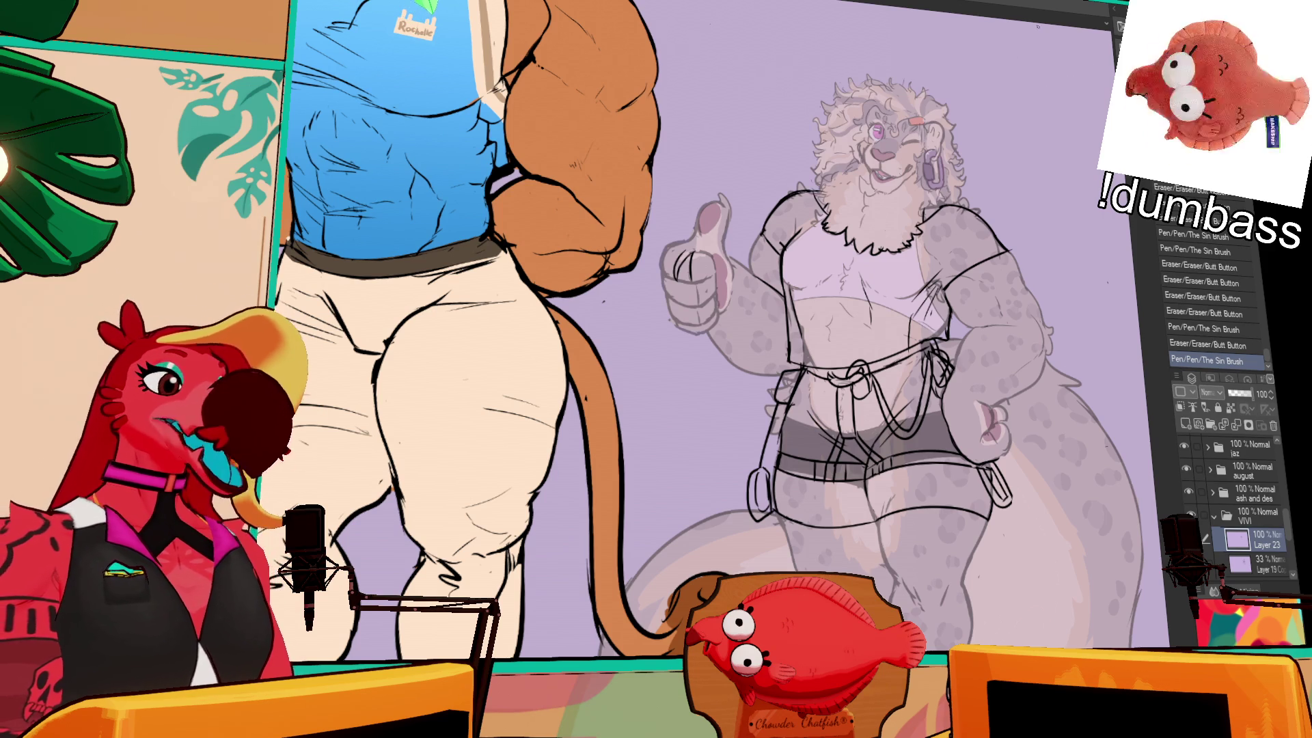
left_click_drag(976, 396, 946, 441)
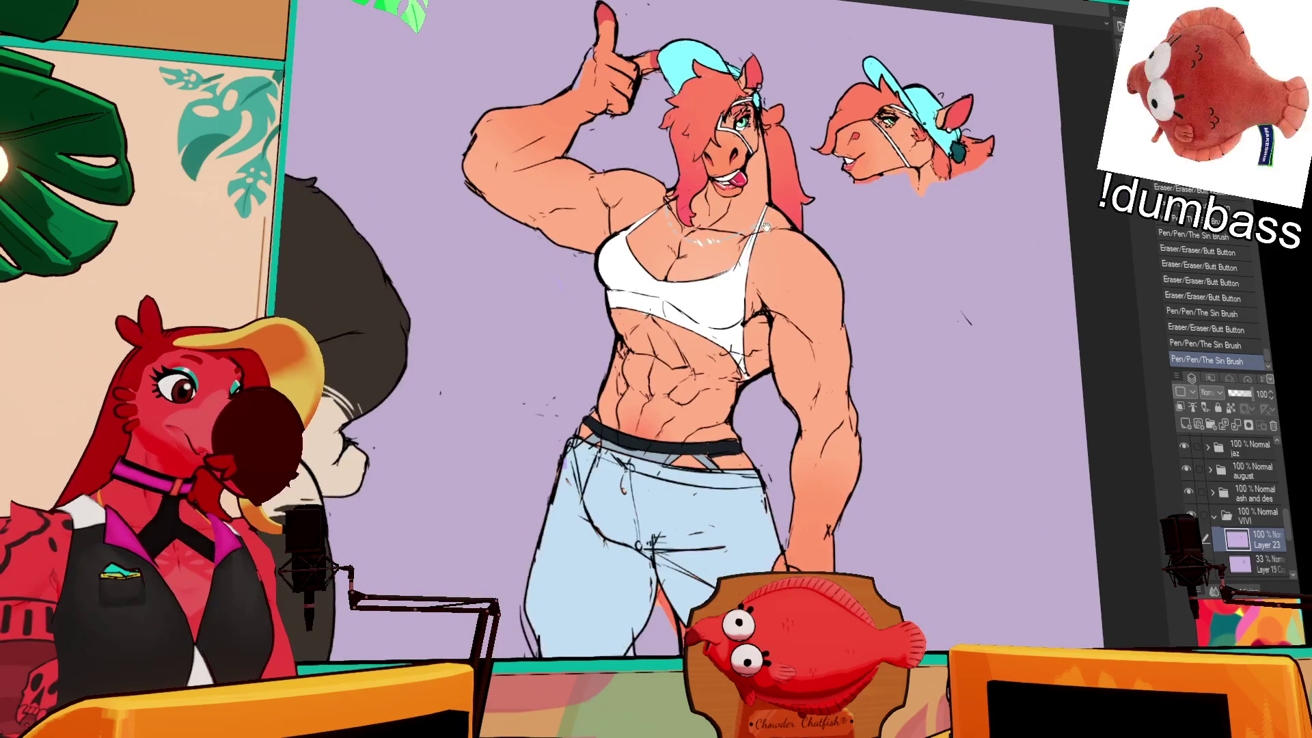
left_click_drag(765, 227, 771, 297)
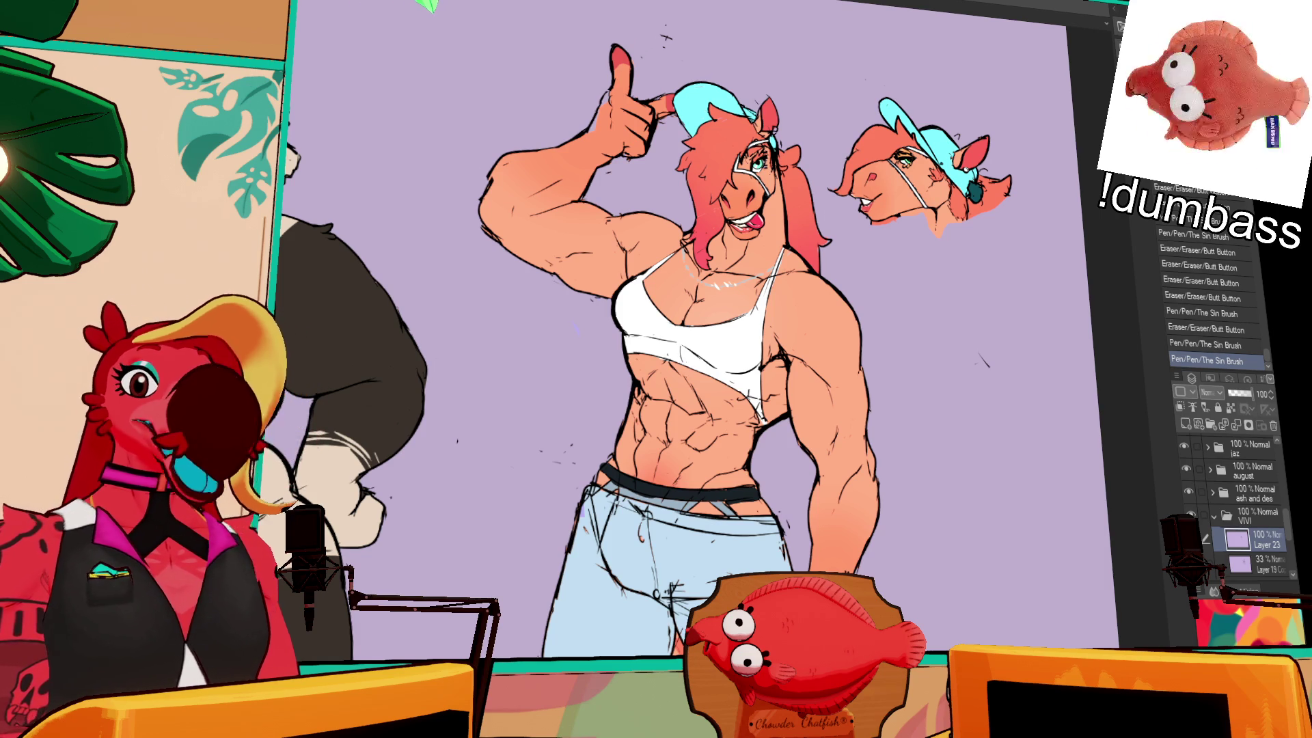
- Switch artwork and add a small Sin Brush mark to the leopard line art on Layer 23
key("ctrl+Tab")
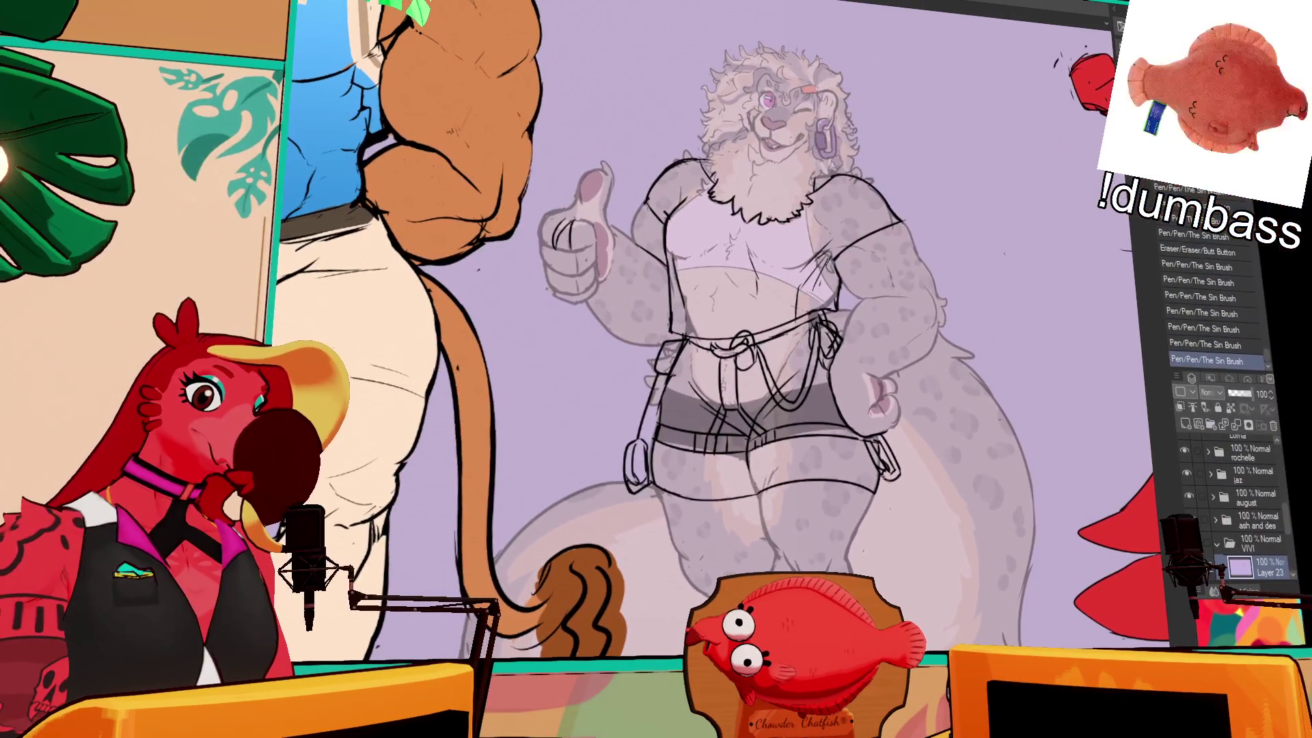
left_click(947, 283)
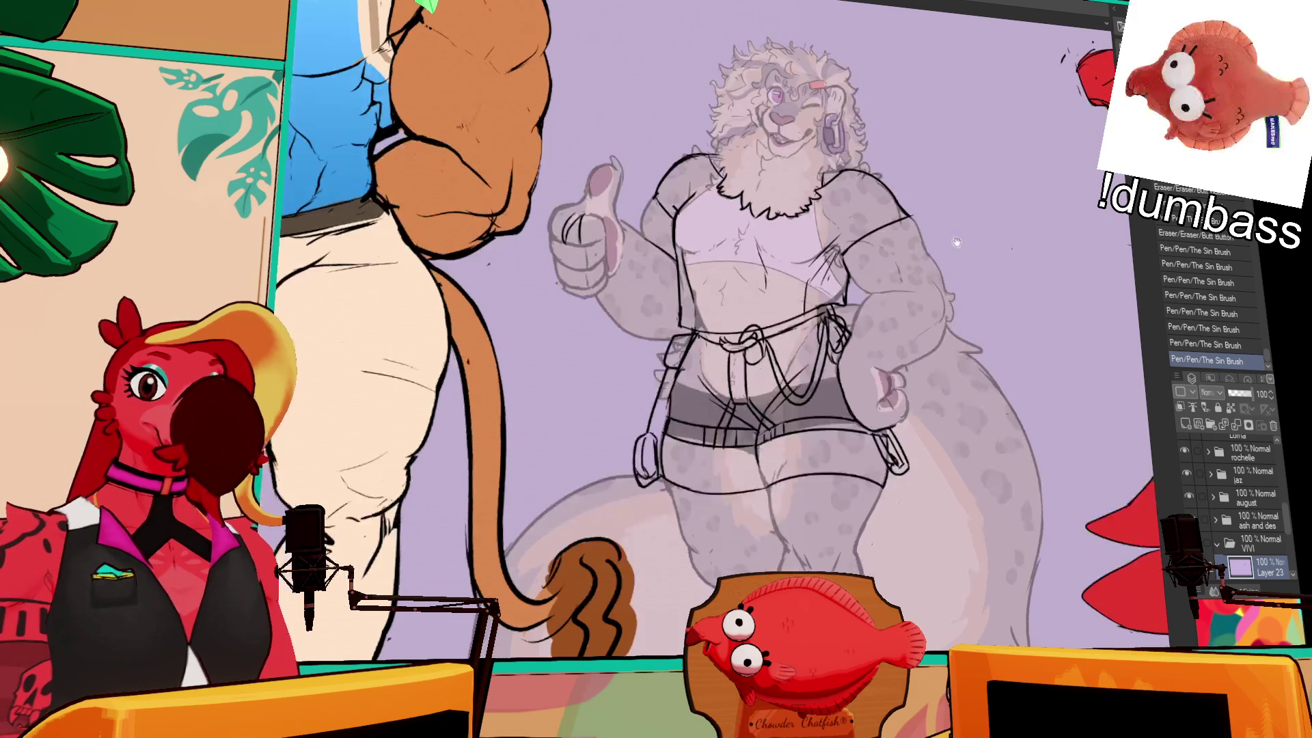
- Erase and redraw small bits of line work on the leopard's body and hip
left_click_drag(913, 235, 920, 240)
left_click_drag(839, 277, 844, 308)
mouse_move(842, 281)
left_mouse_down()
mouse_move(850, 311)
mouse_move(835, 313)
left_mouse_up()
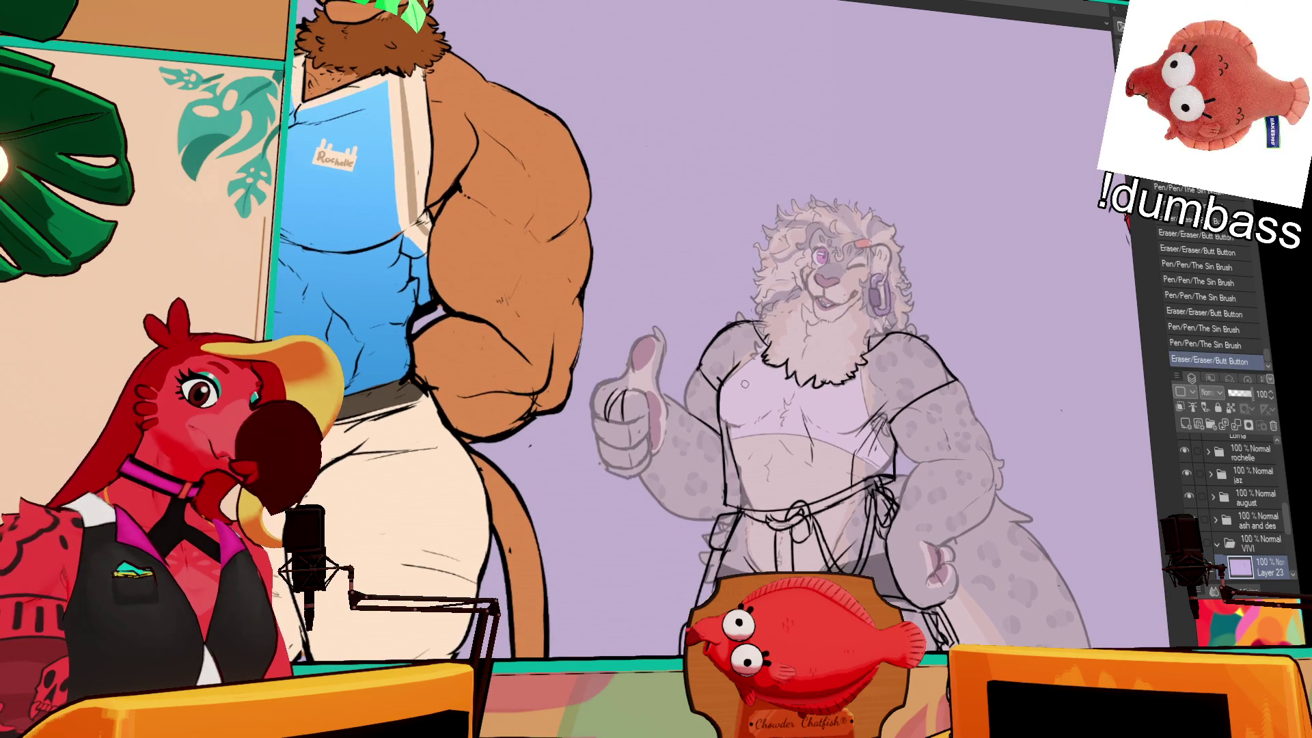
left_click_drag(725, 380, 735, 357)
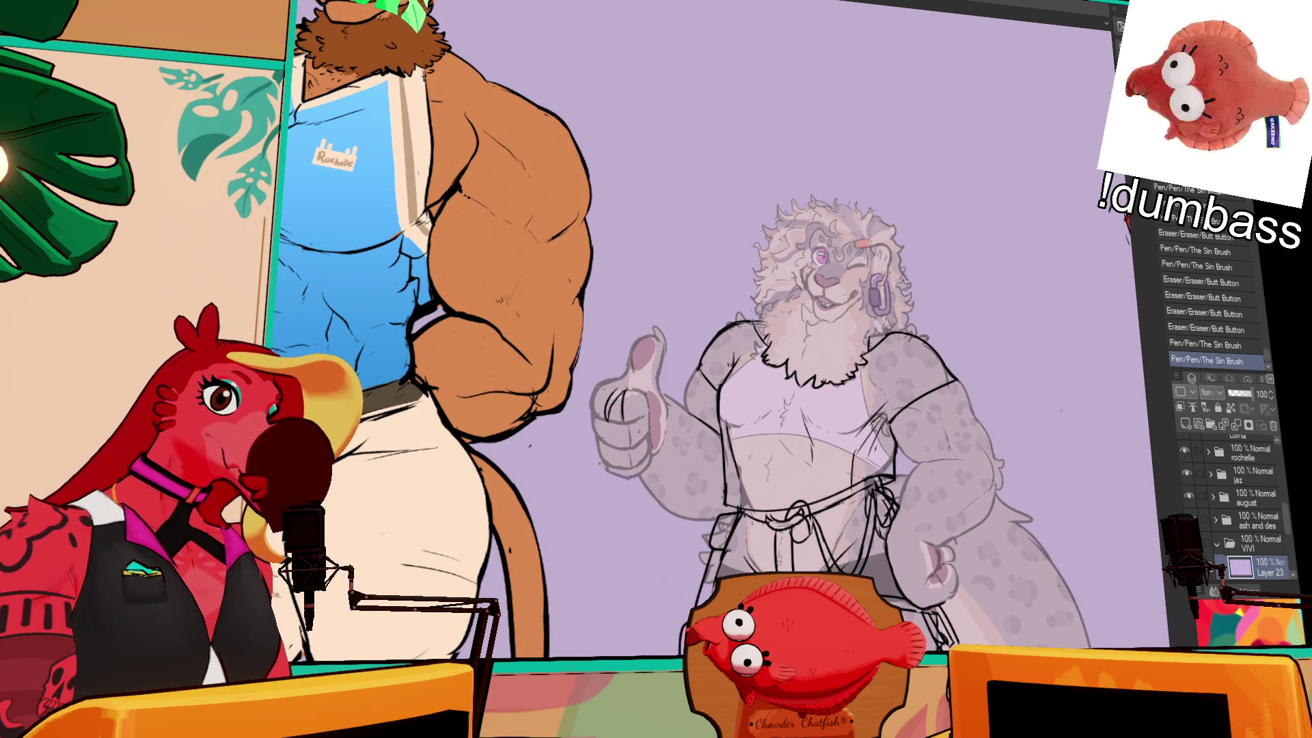
mouse_move(892, 387)
left_mouse_down()
mouse_move(878, 372)
mouse_move(881, 389)
left_mouse_up()
key("ctrl+z")
key("ctrl+z")
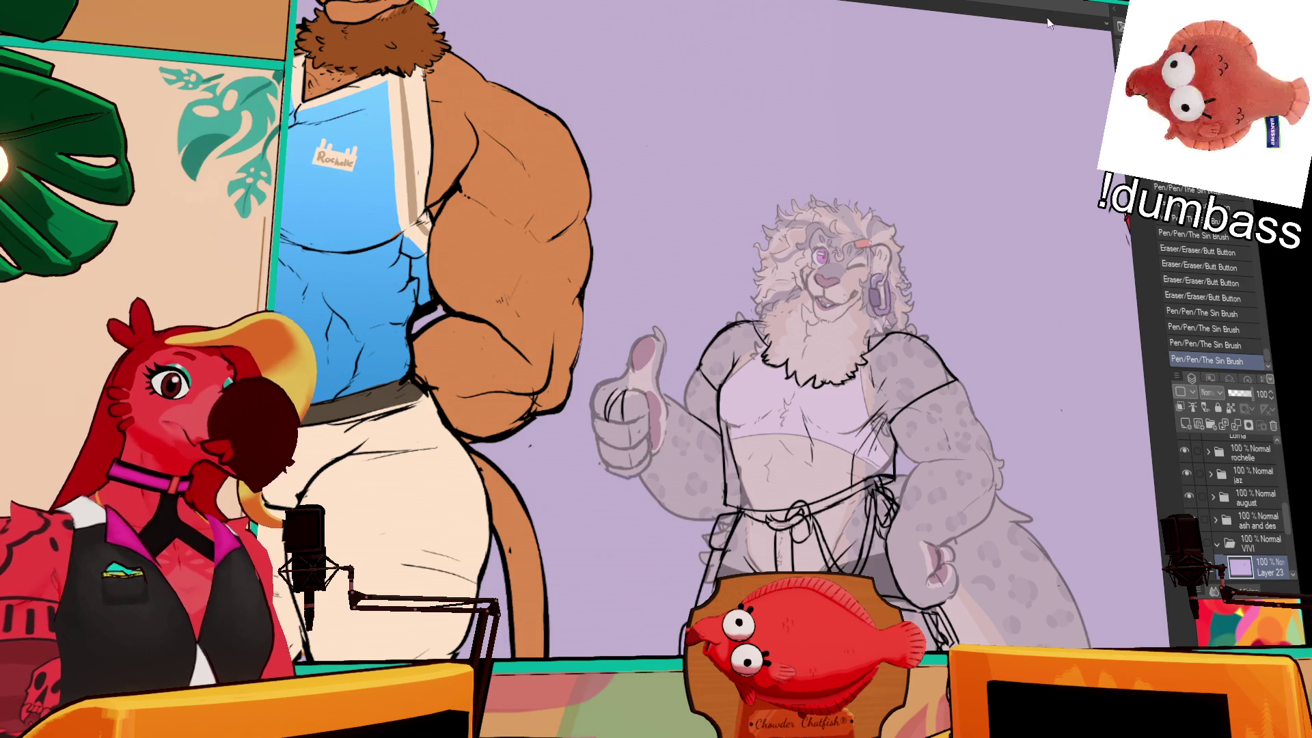
- Move down to Vivi's legs and touch up the line art near her feet
scroll(979, 242, "down", 1)
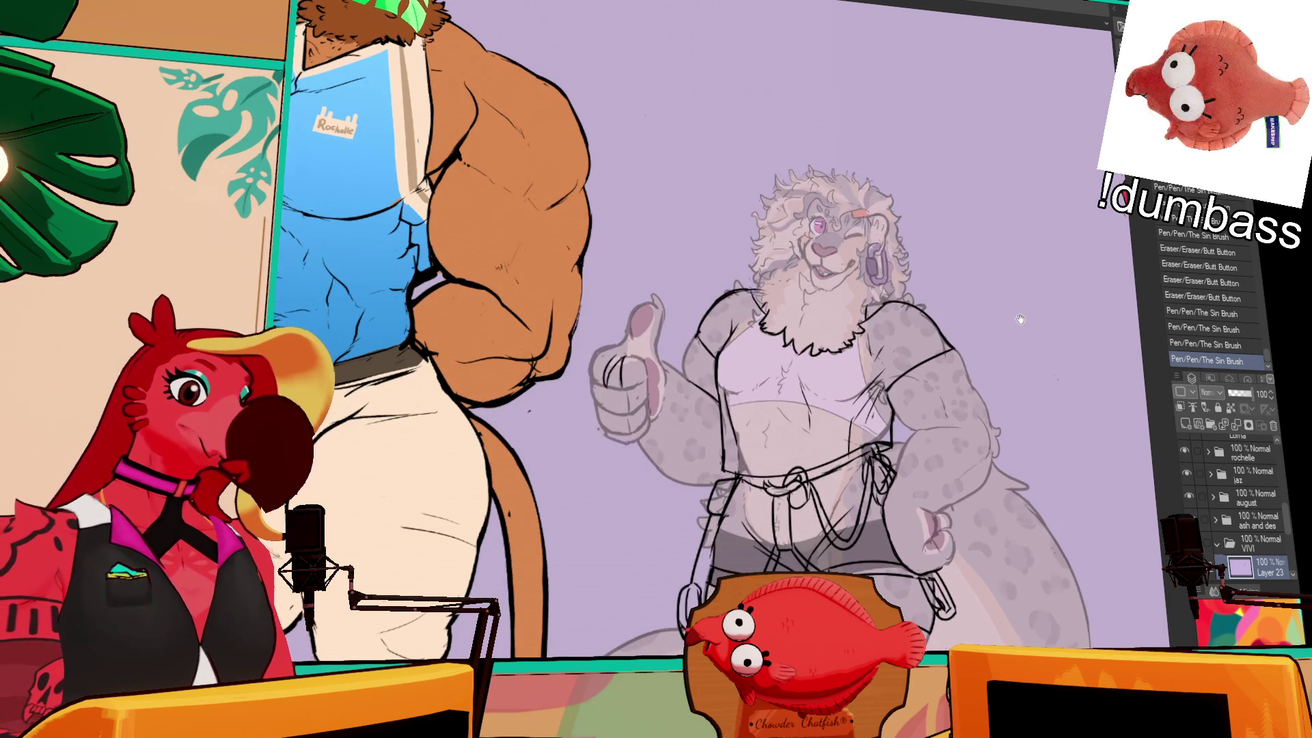
scroll(1022, 274, "down", 5)
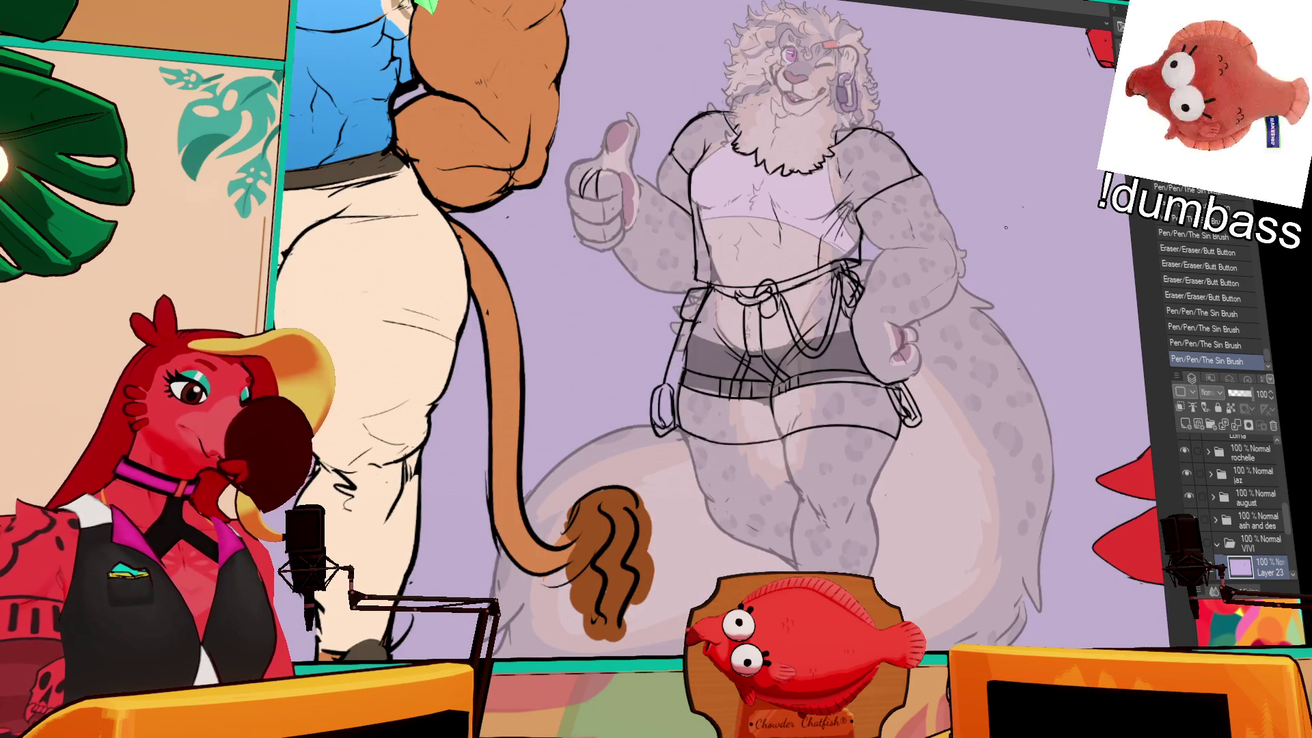
scroll(1008, 235, "up", 1)
scroll(1022, 242, "up", 2)
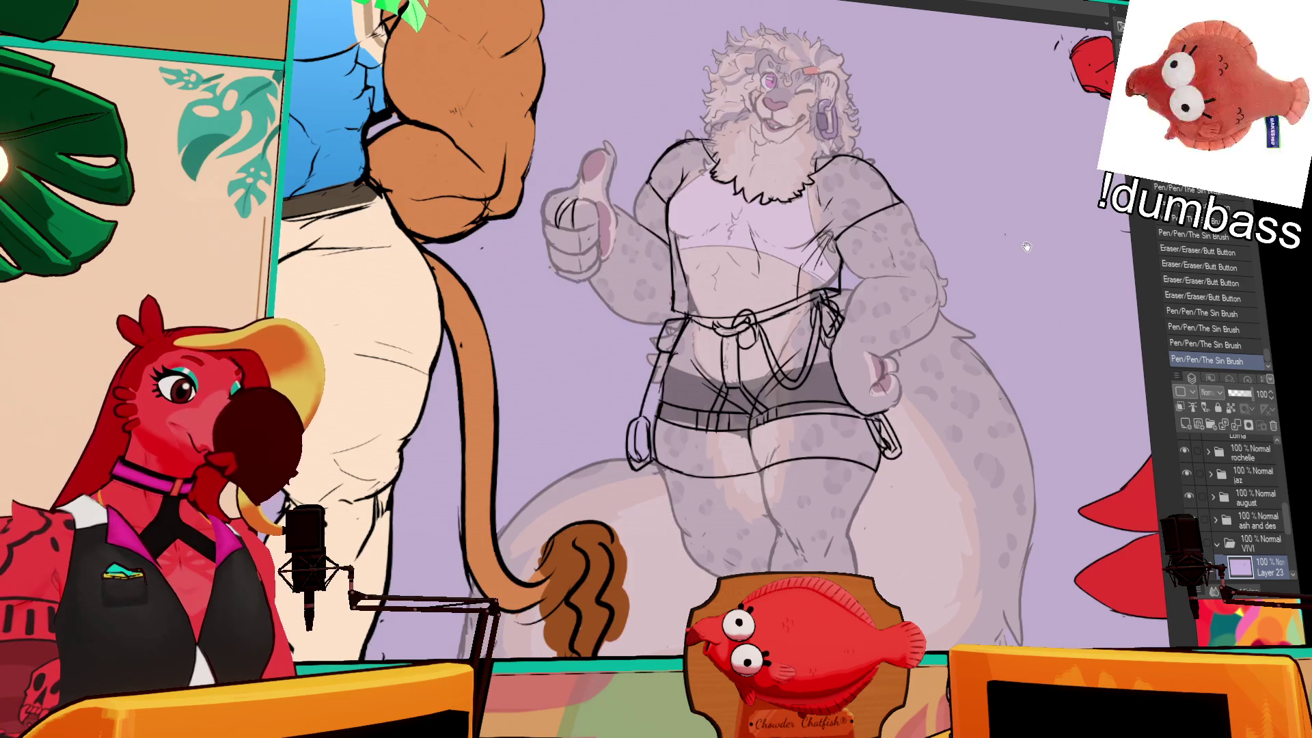
scroll(1029, 253, "down", 2)
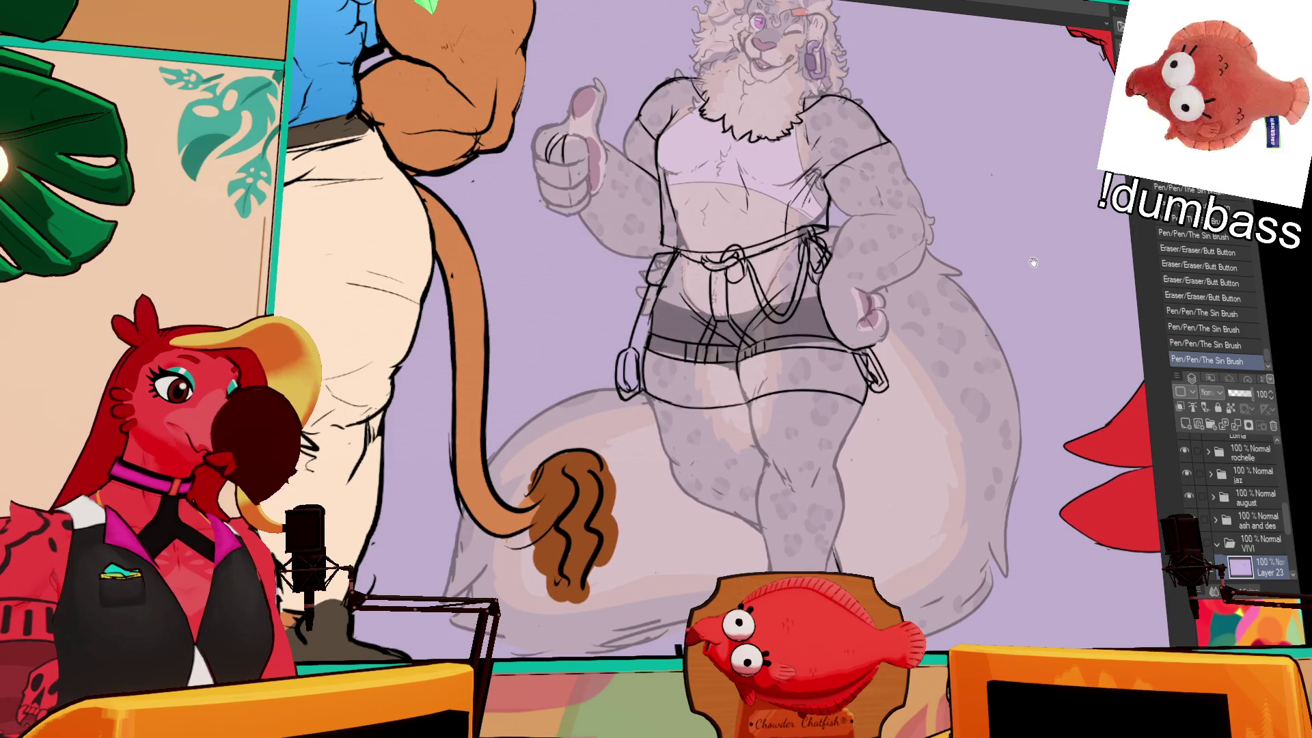
scroll(1034, 262, "down", 2)
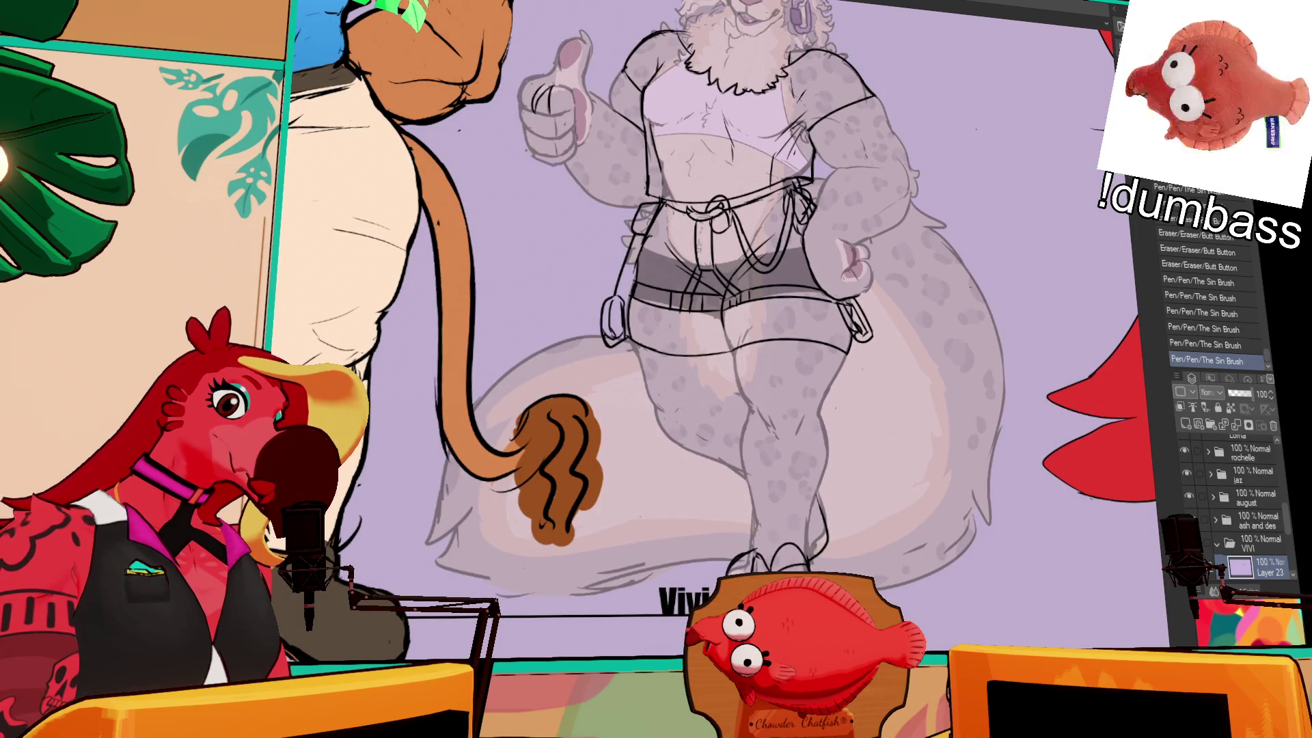
scroll(683, 307, "down", 1)
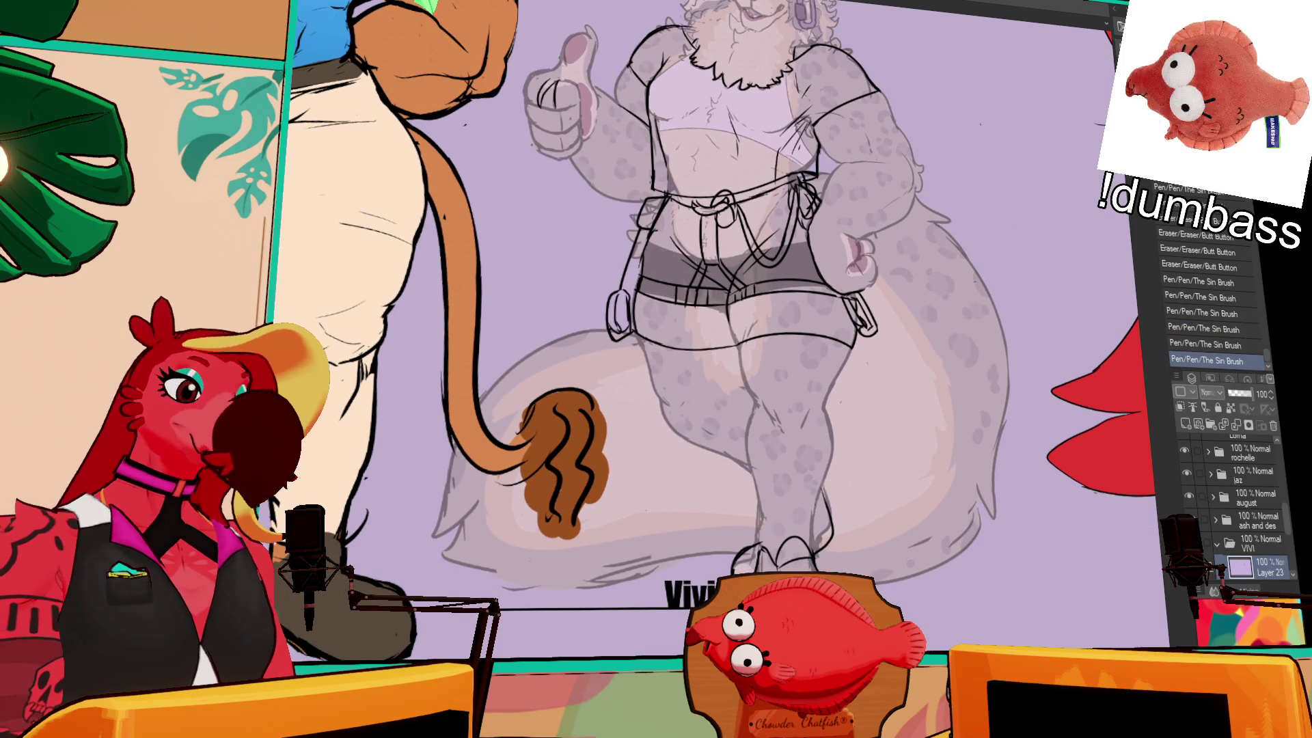
left_click_drag(739, 570, 758, 557)
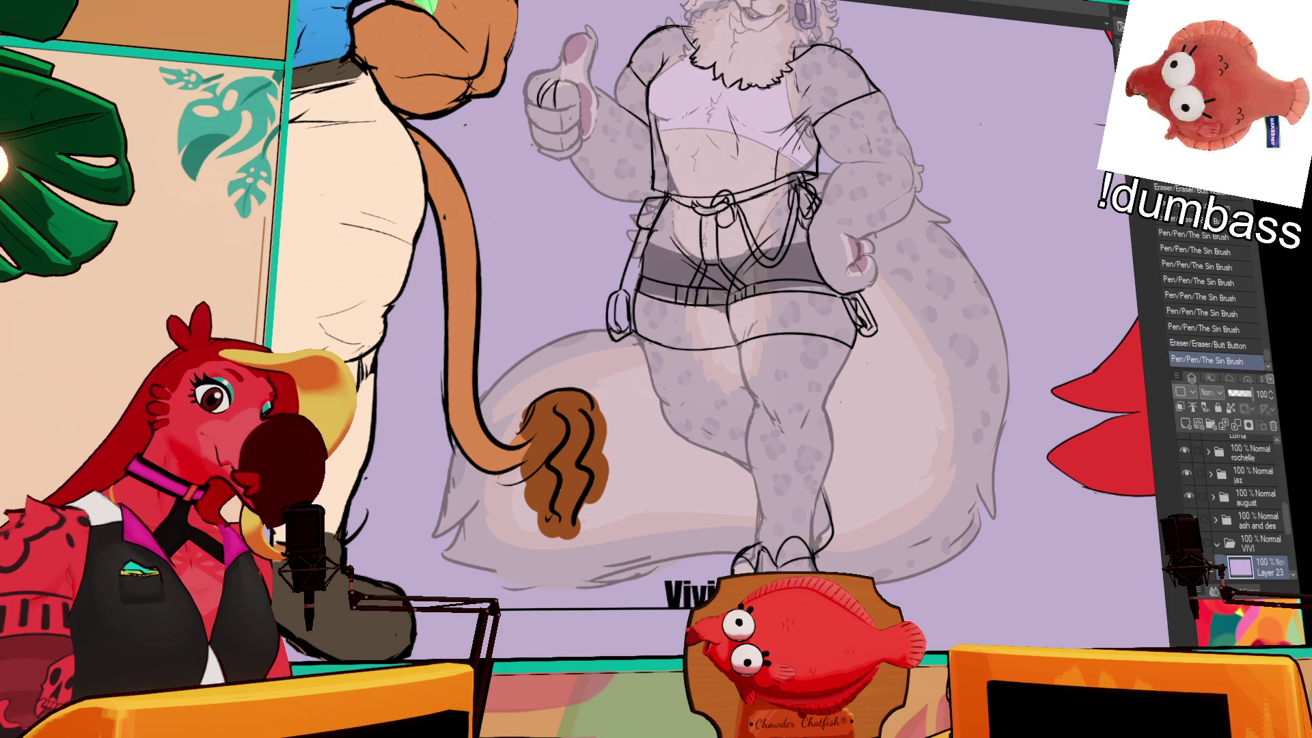
scroll(683, 308, "up", 2)
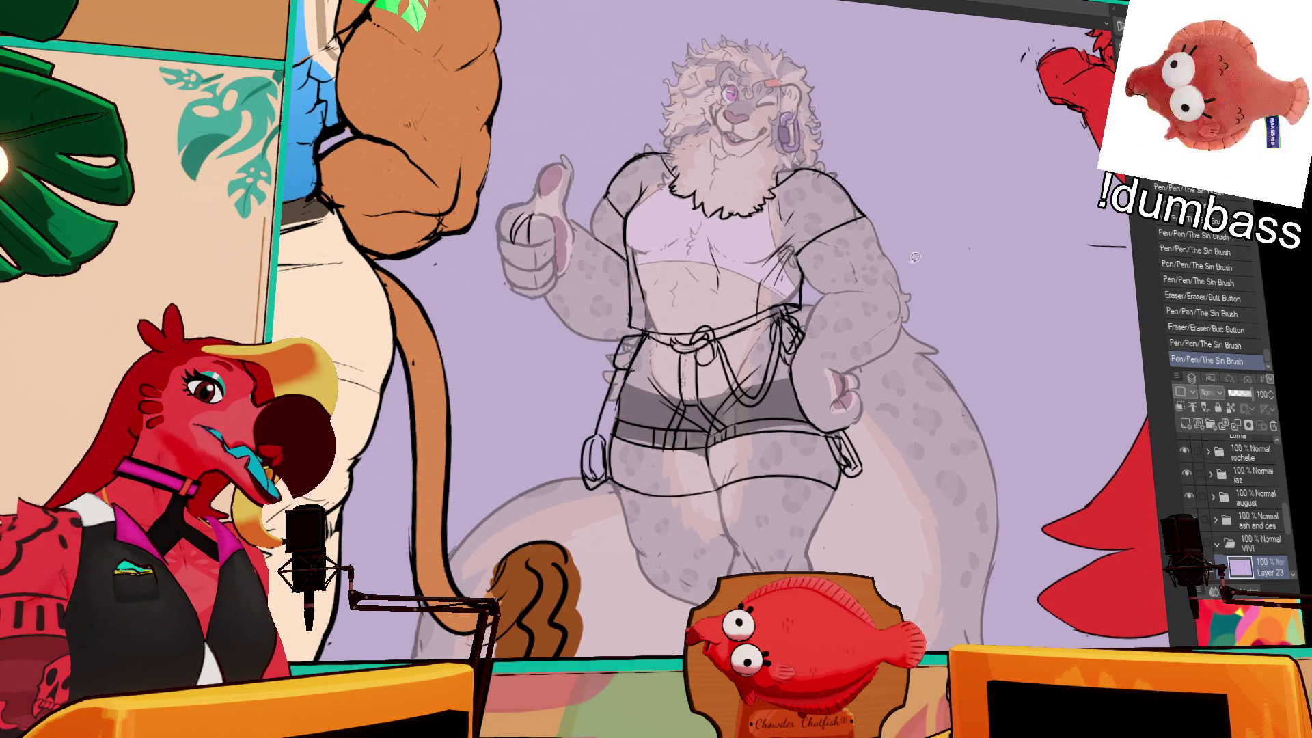
left_click(1263, 551)
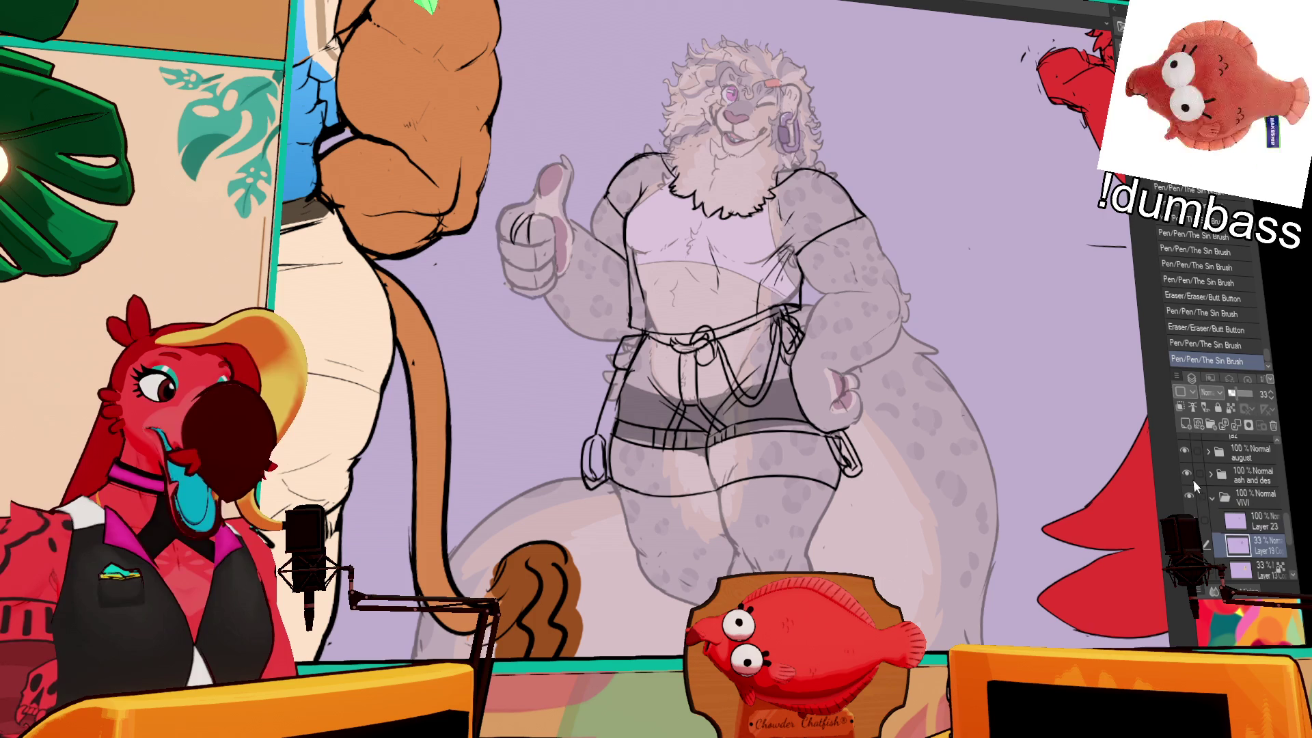
- Add Layer 24 above Layer 19, set the reference layer, and fill the shirt and shorts white
left_click(1187, 424)
scroll(961, 225, "down", 2)
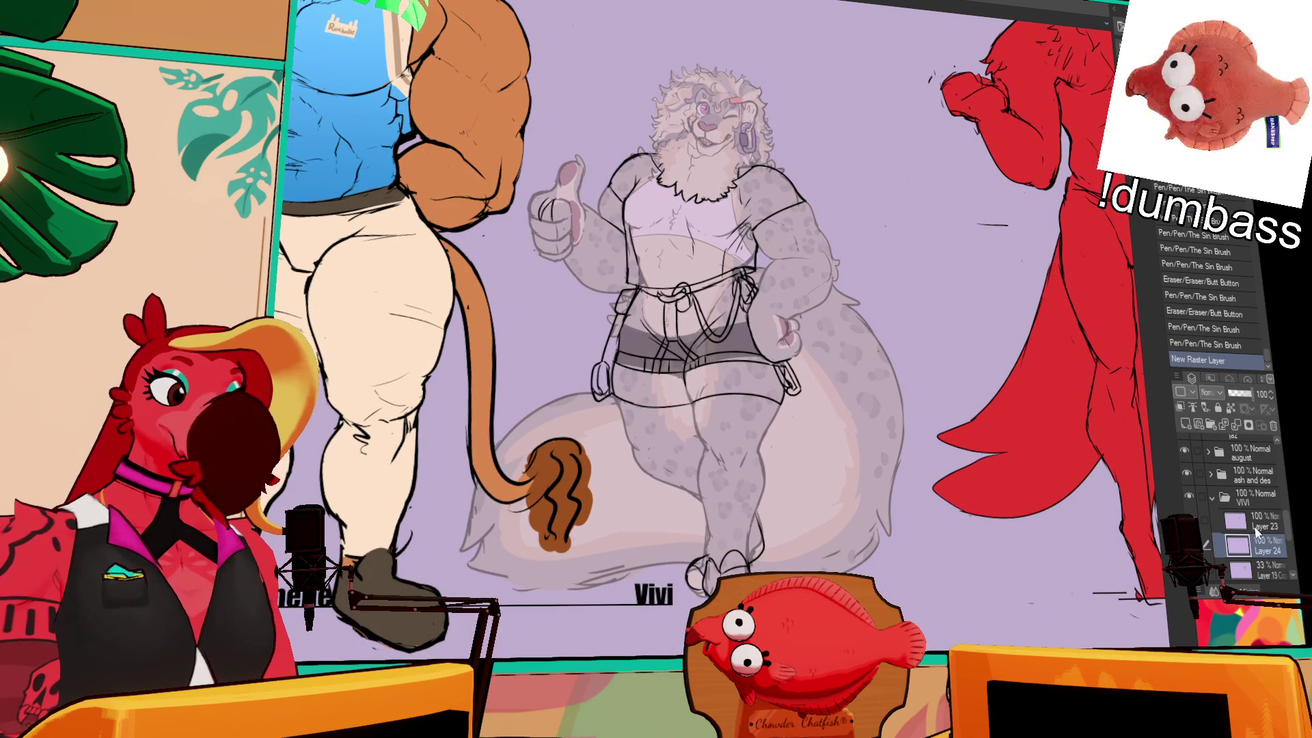
left_click(1192, 408)
mouse_move(949, 431)
left_mouse_down()
mouse_move(665, 619)
mouse_move(540, 270)
mouse_move(773, 67)
left_mouse_up()
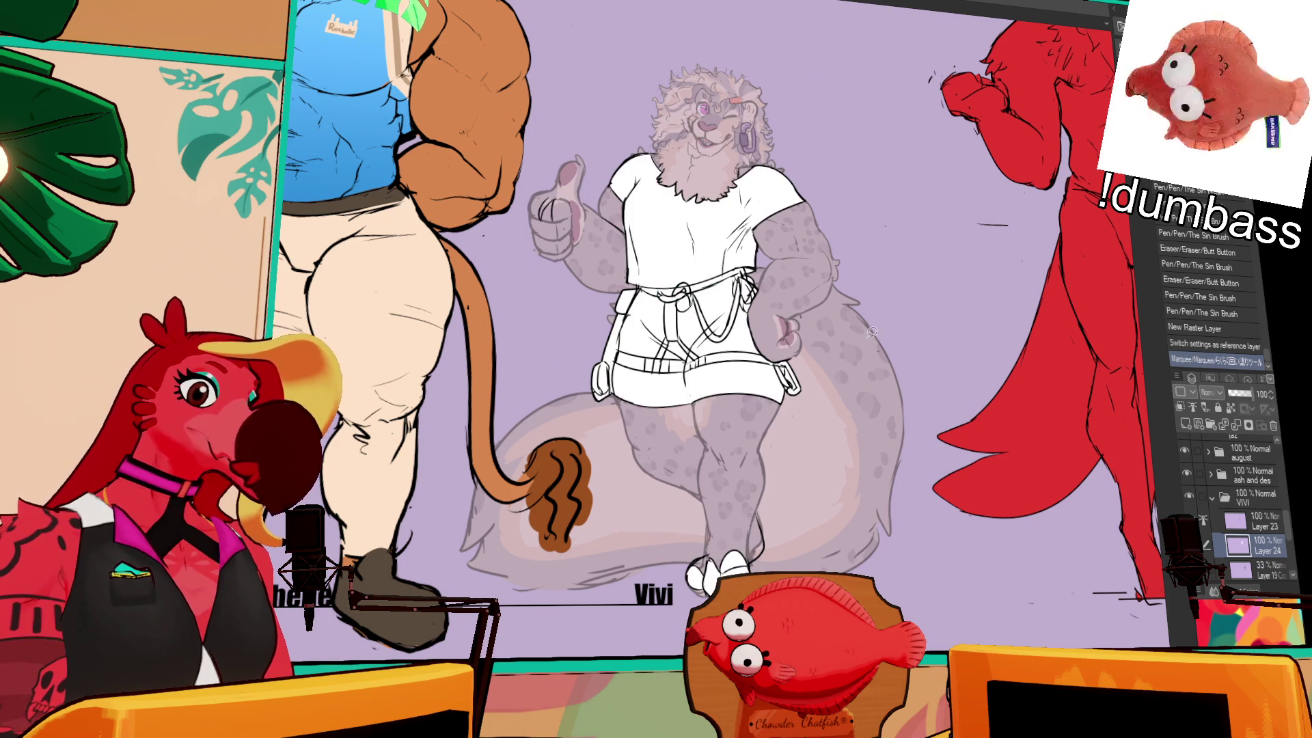
scroll(751, 199, "up", 2)
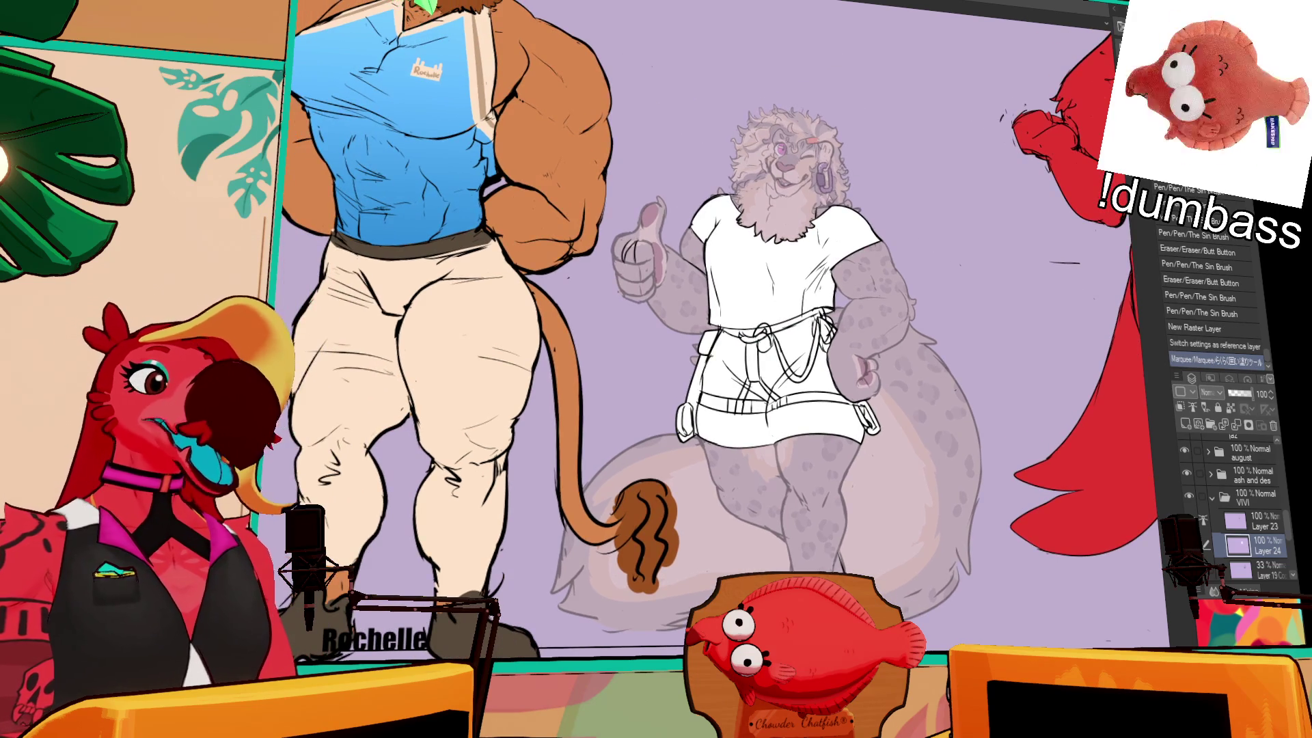
scroll(1029, 236, "up", 4)
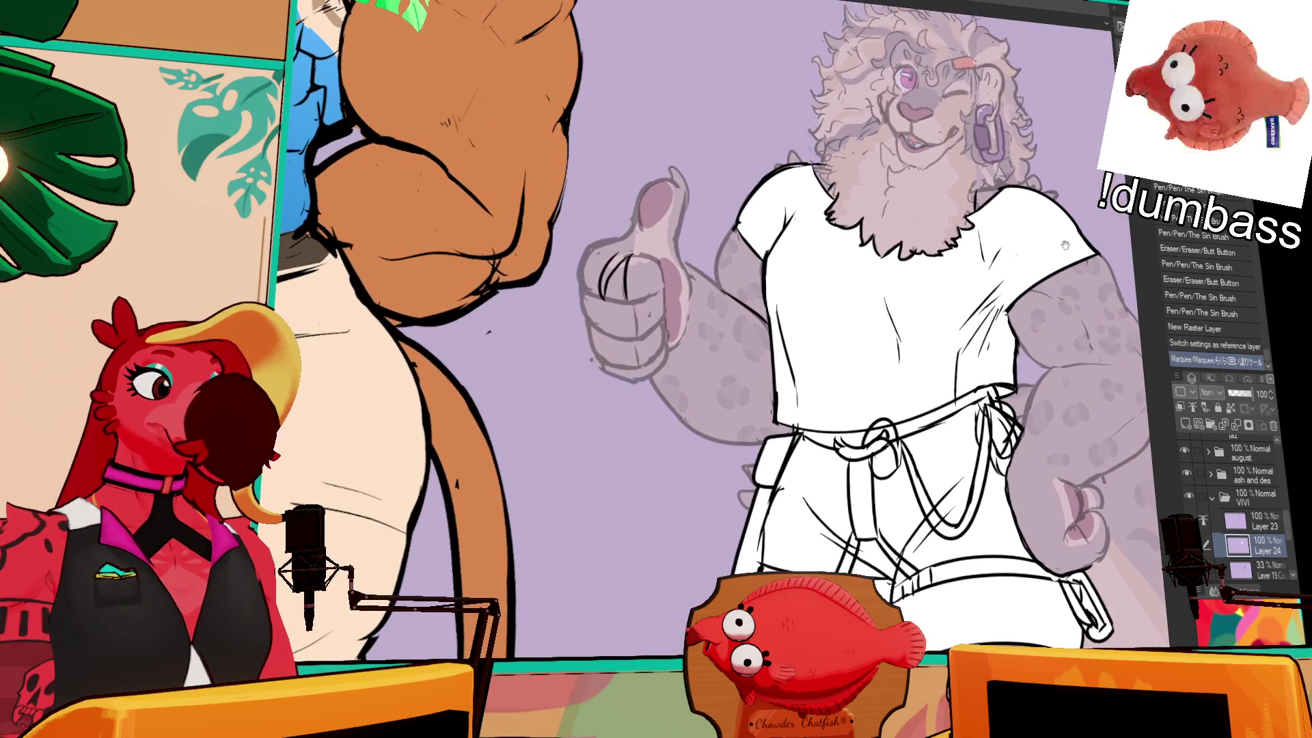
- Erase stray lines on line art Layer 23, zoom out, and return to Layer 24 centred on Vivi
left_click(1262, 519)
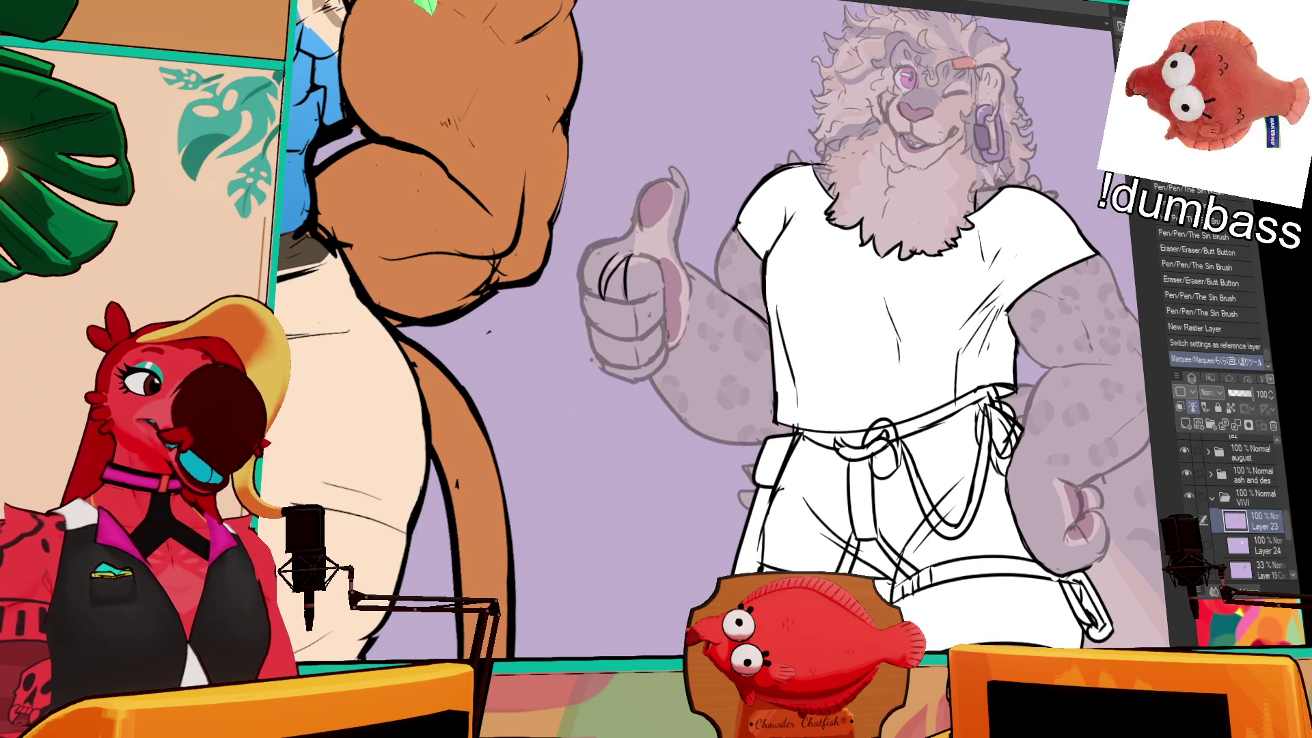
left_click_drag(962, 407, 967, 404)
left_click_drag(970, 391, 974, 387)
key("ctrl+minus")
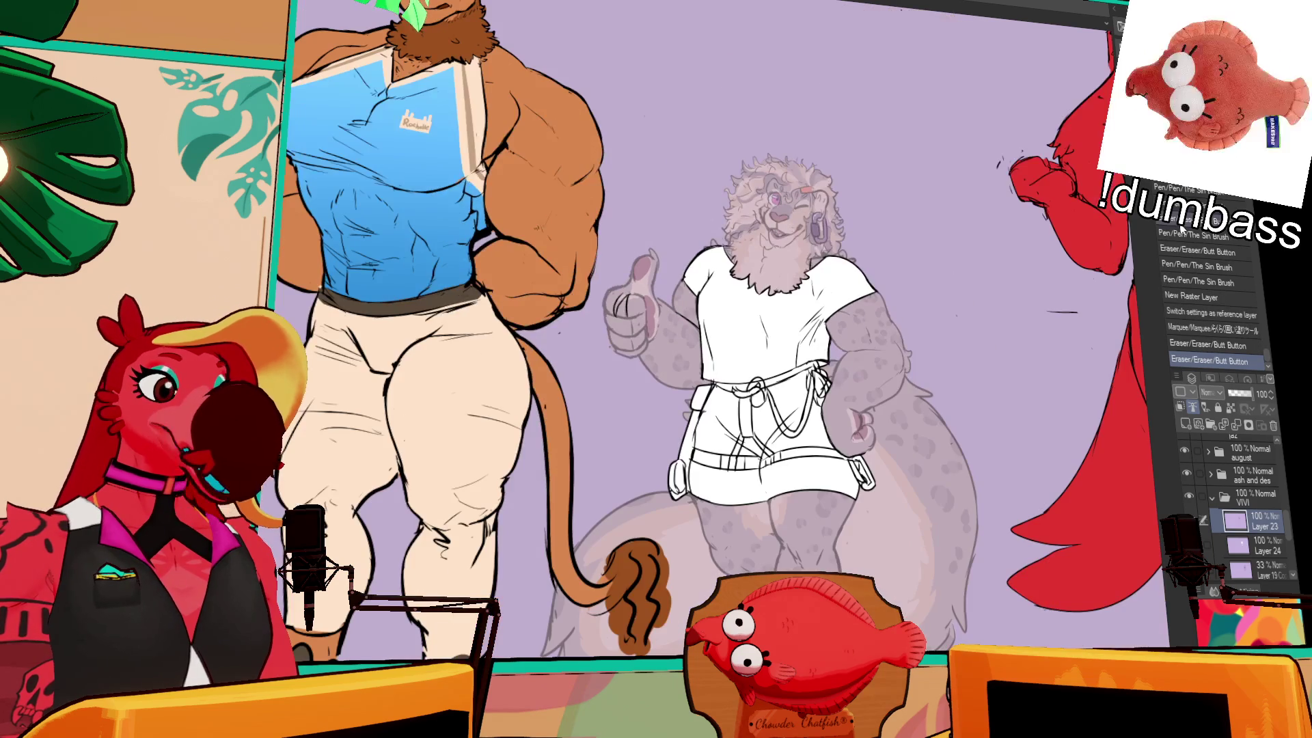
left_click(1257, 550)
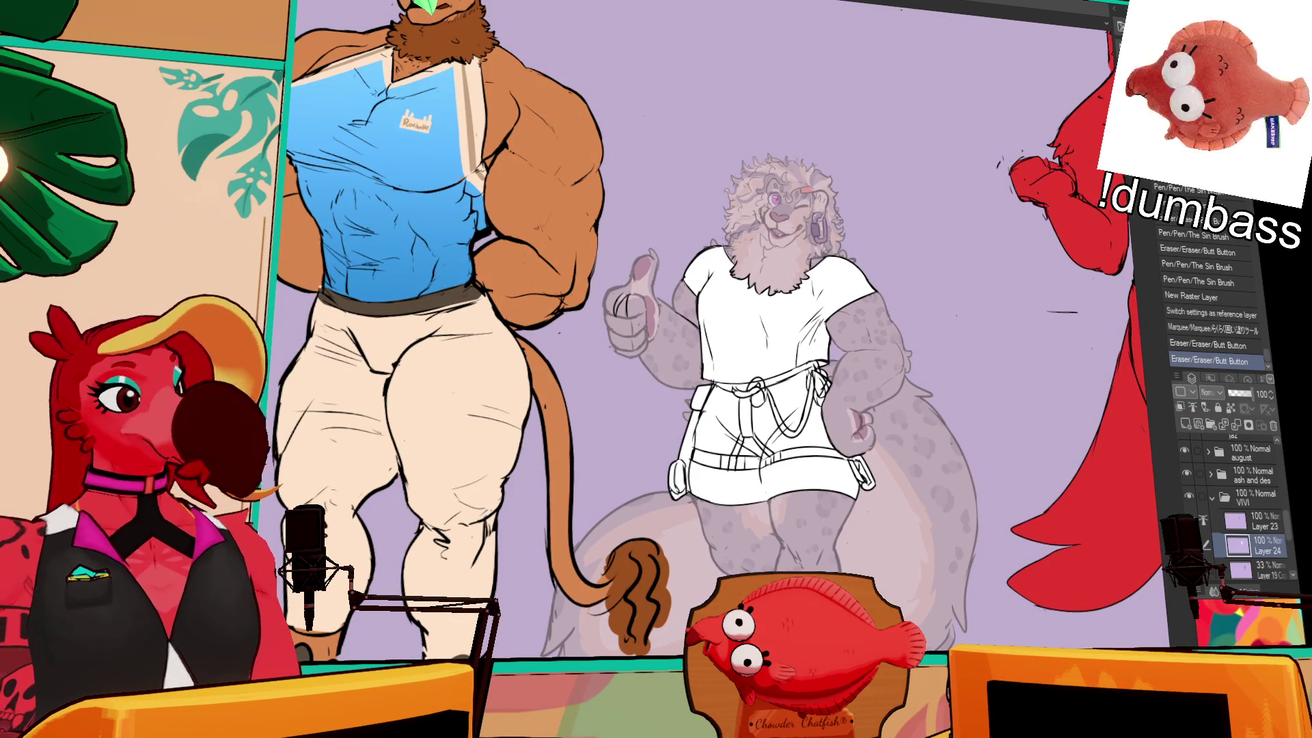
left_click_drag(685, 330, 815, 303)
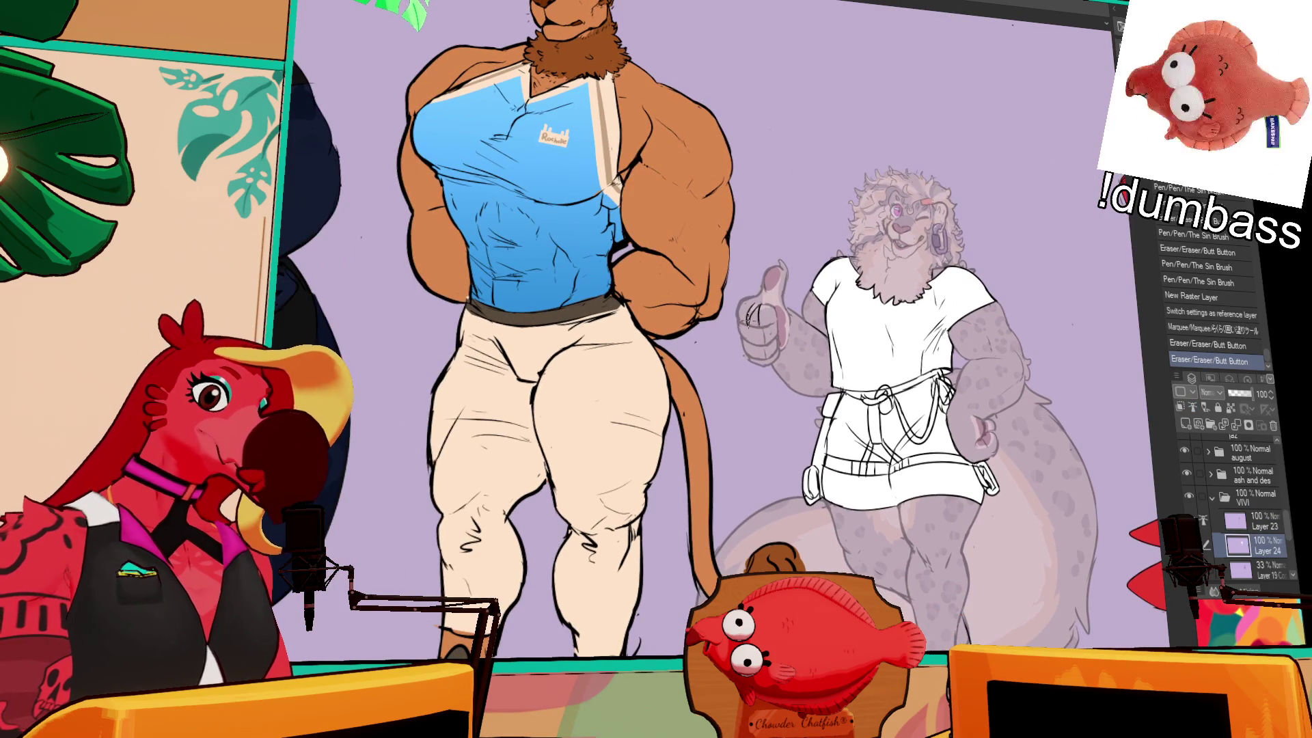
- Undo the stray pen mark and ink a line on Vivi's thumb on Layer 23
left_click(752, 317)
key("ctrl+z")
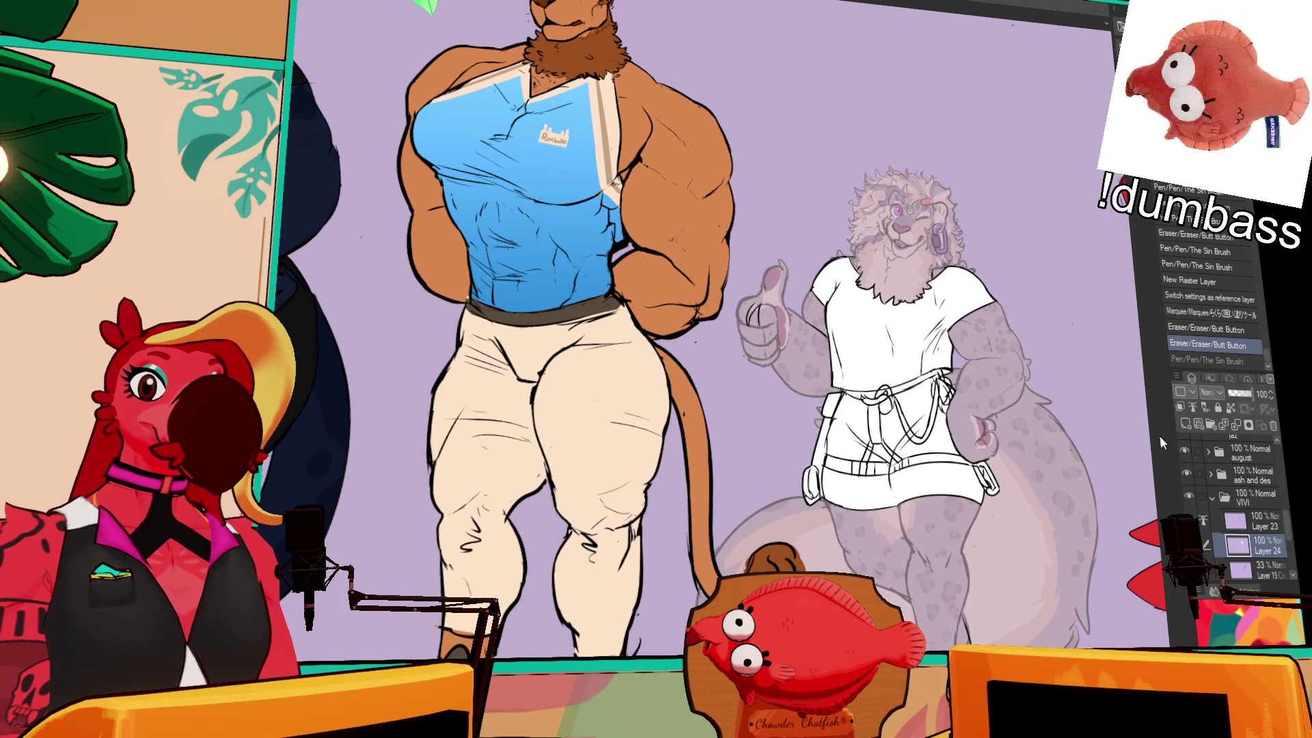
left_click(1247, 525)
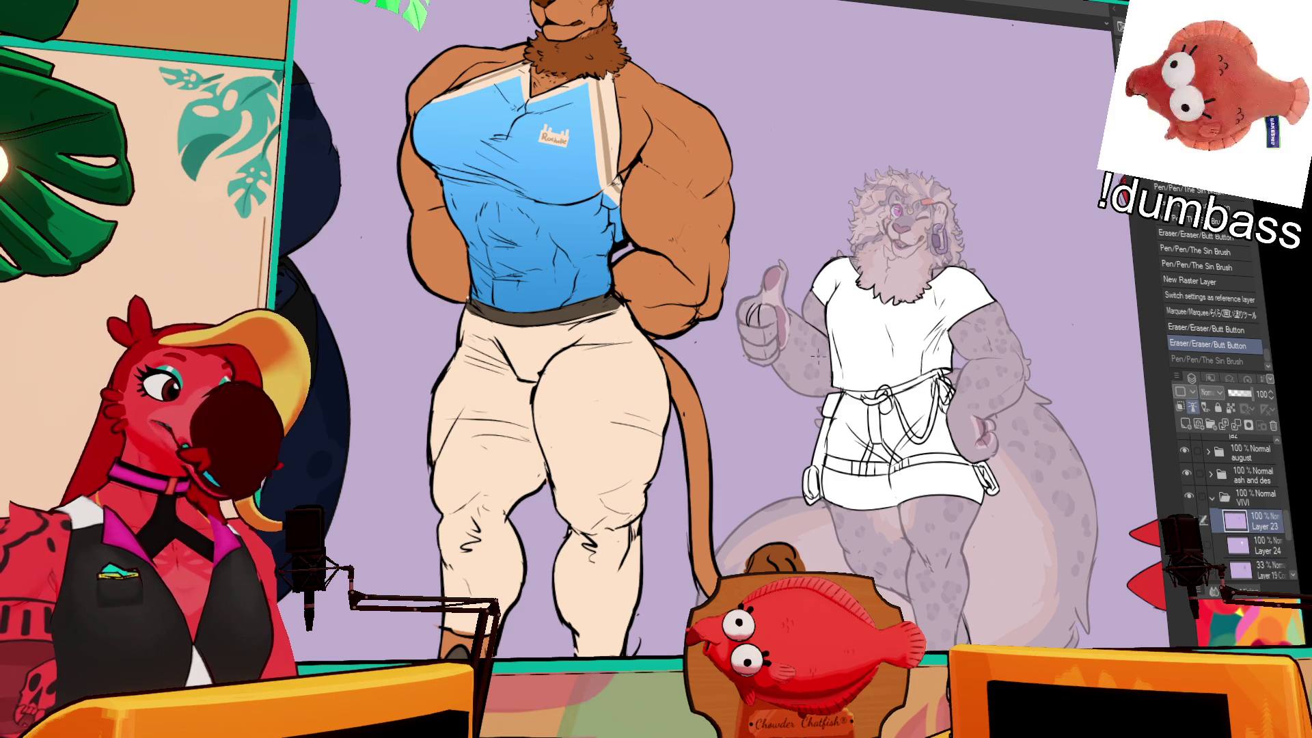
scroll(687, 369, "up", 3)
mouse_move(830, 229)
left_mouse_down()
mouse_move(838, 258)
mouse_move(837, 222)
left_mouse_up()
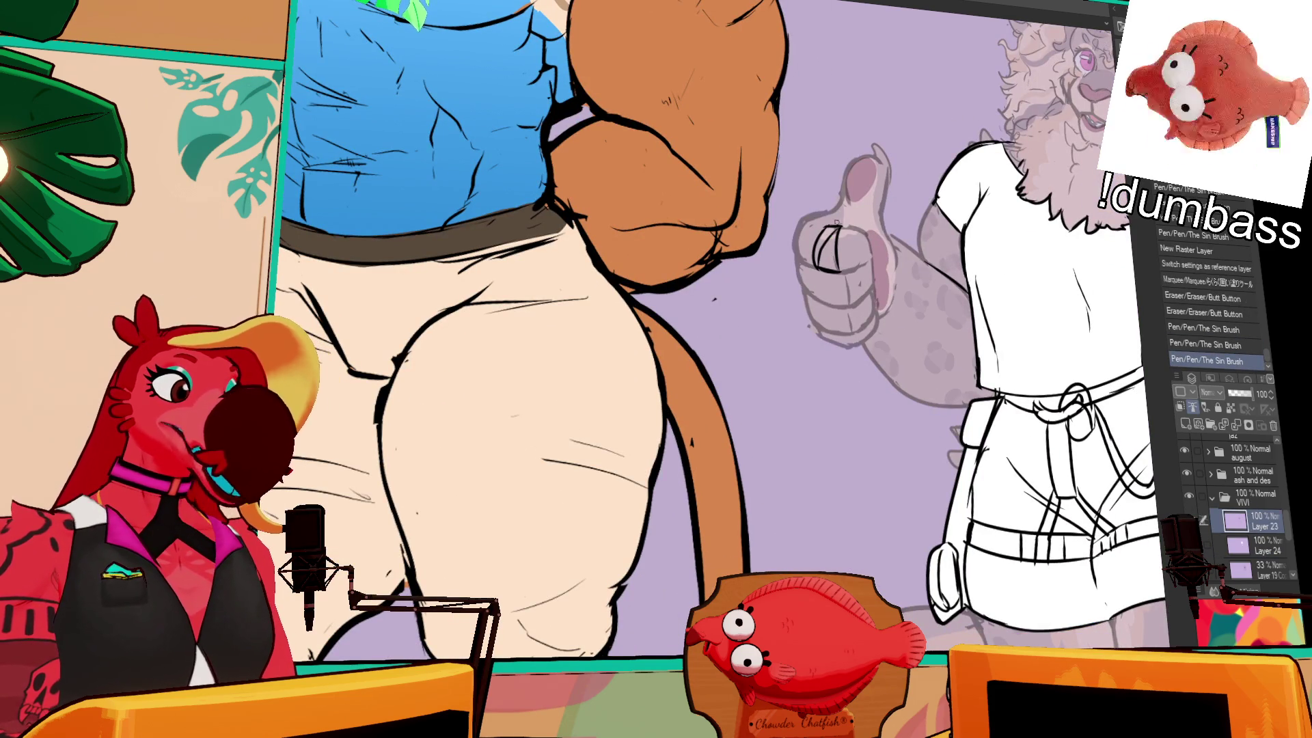
scroll(687, 369, "down", 2)
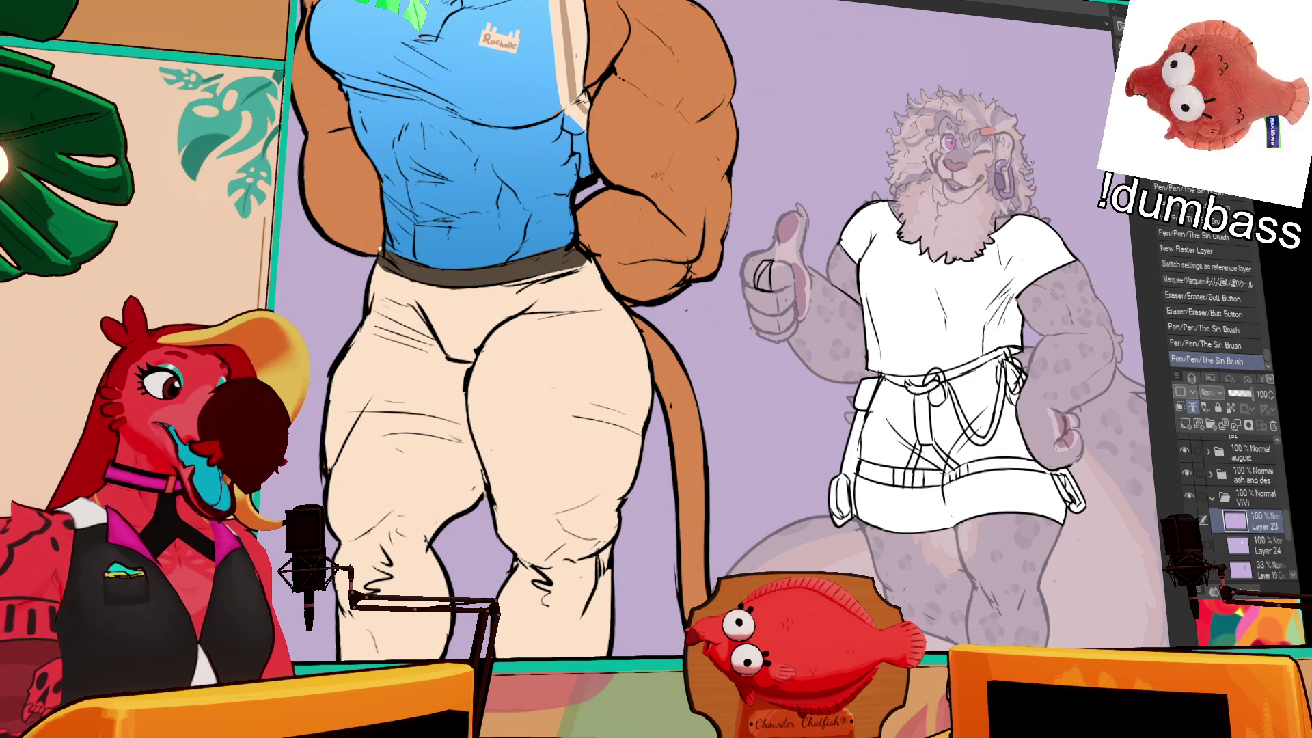
- Erase stray lines near the belt and shirt edge, then redraw short lines on the belt and shorts
left_click_drag(919, 368, 943, 361)
left_click_drag(953, 356, 949, 351)
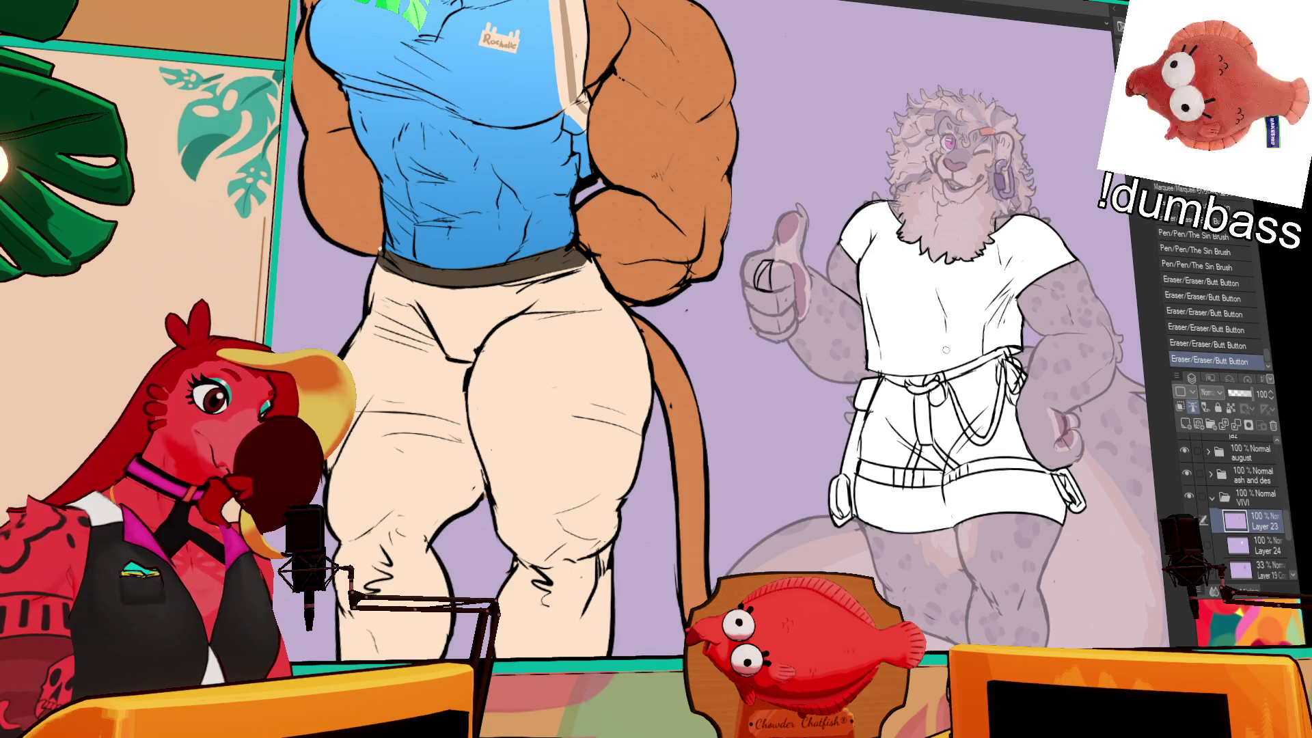
left_click_drag(878, 382, 873, 345)
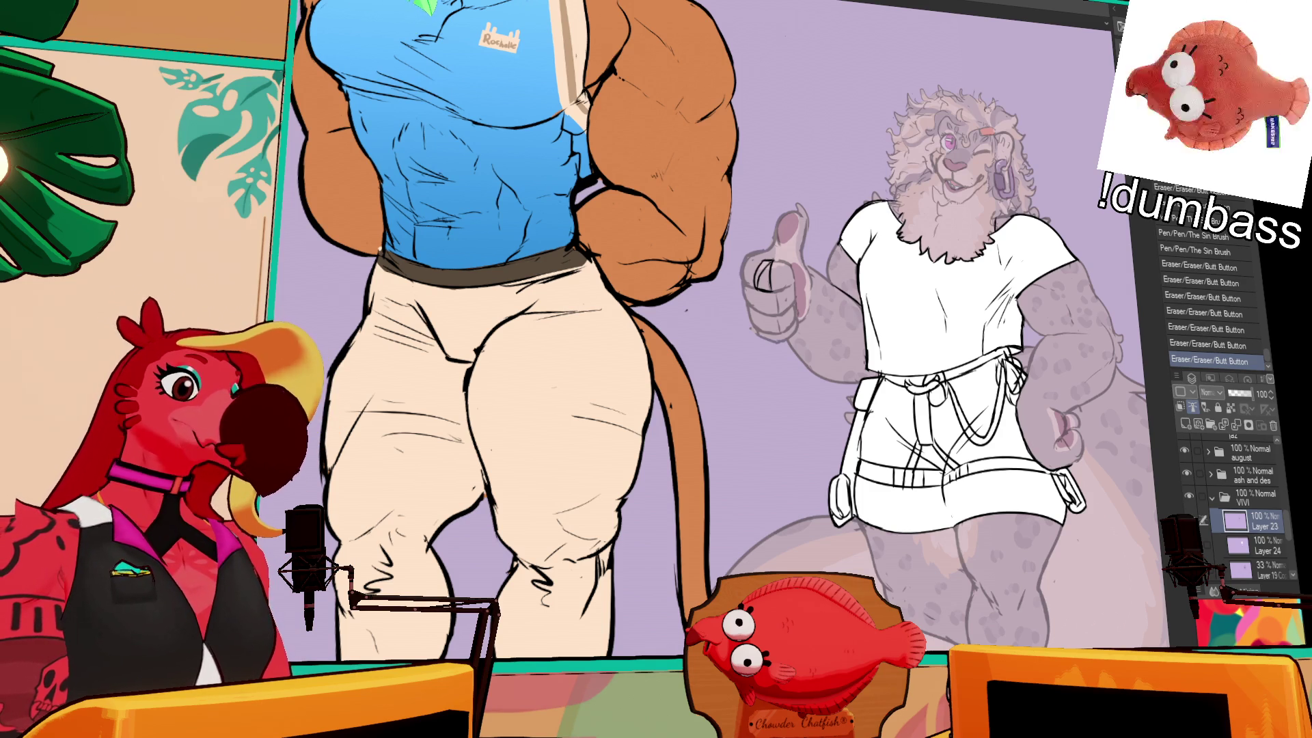
left_click_drag(856, 437, 854, 516)
left_click_drag(853, 482, 851, 517)
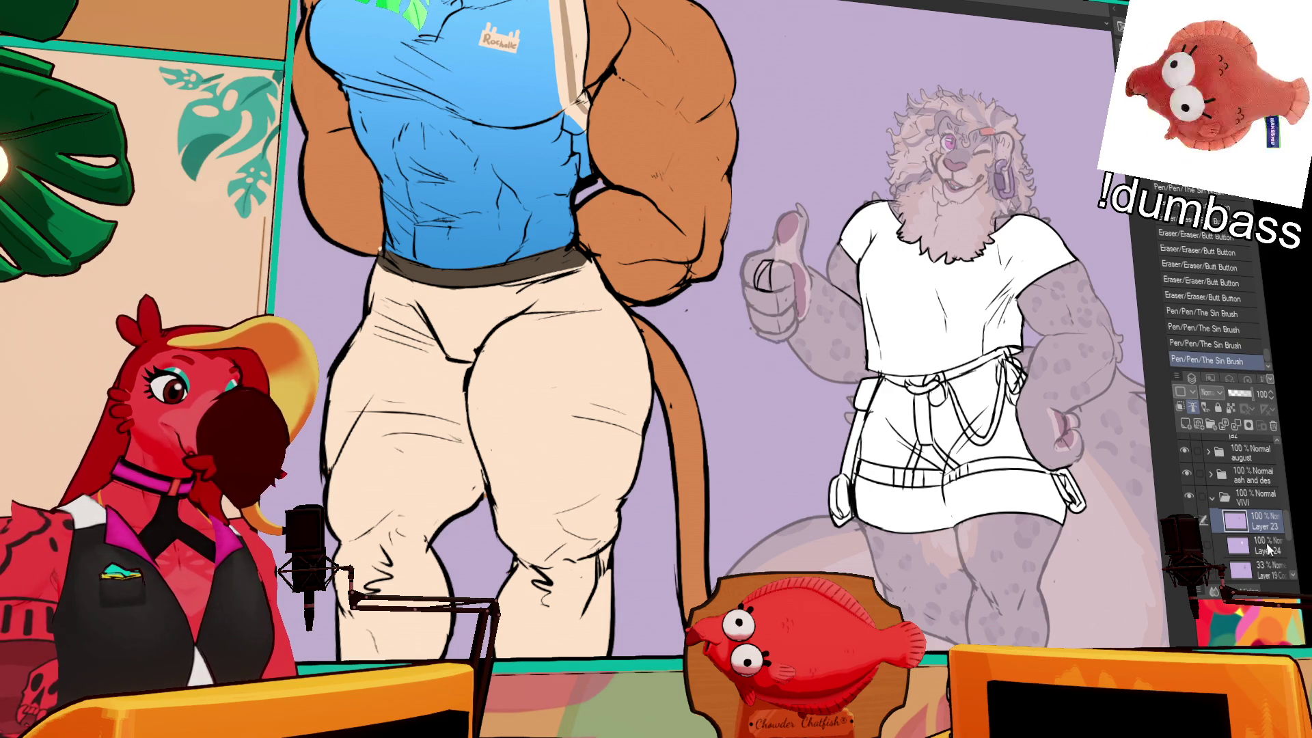
- On Layer 24, erase the white fill spilling past the outline around the belt
left_click(1266, 547)
left_click_drag(1064, 478, 1075, 502)
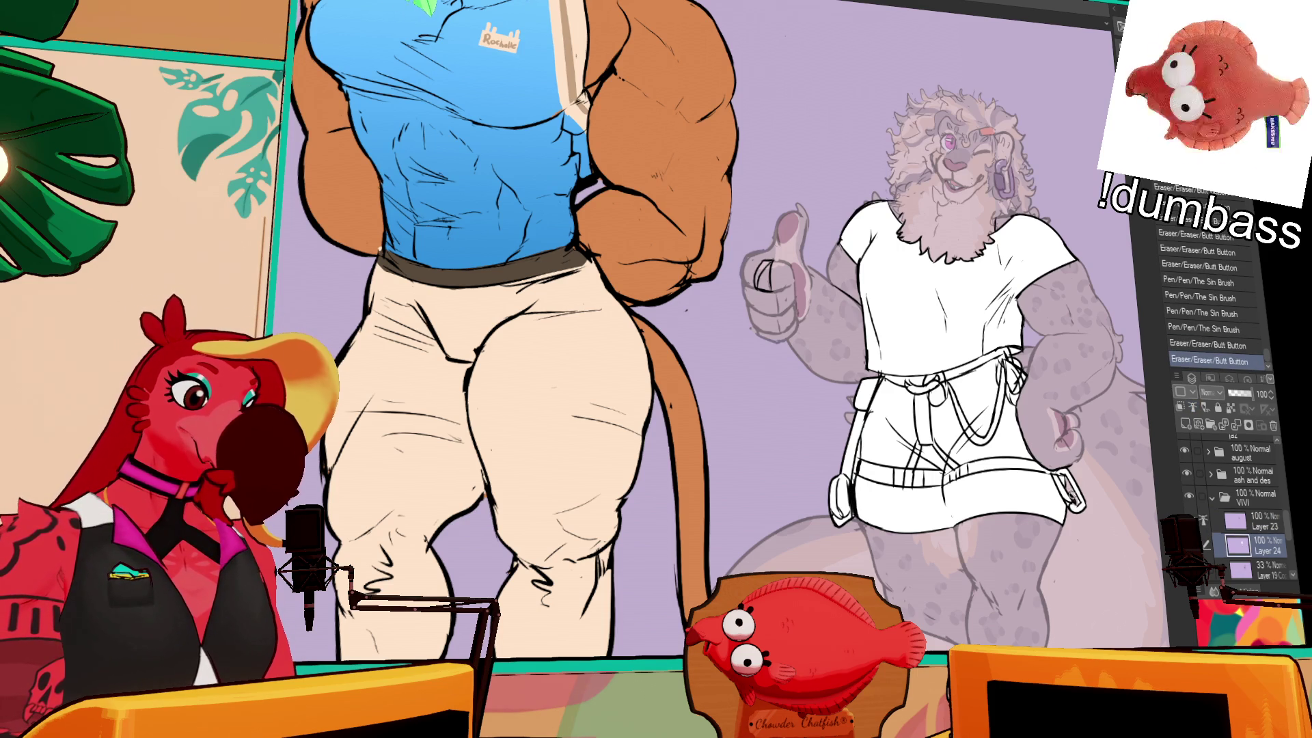
left_click_drag(863, 458, 851, 490)
left_click_drag(863, 430, 855, 479)
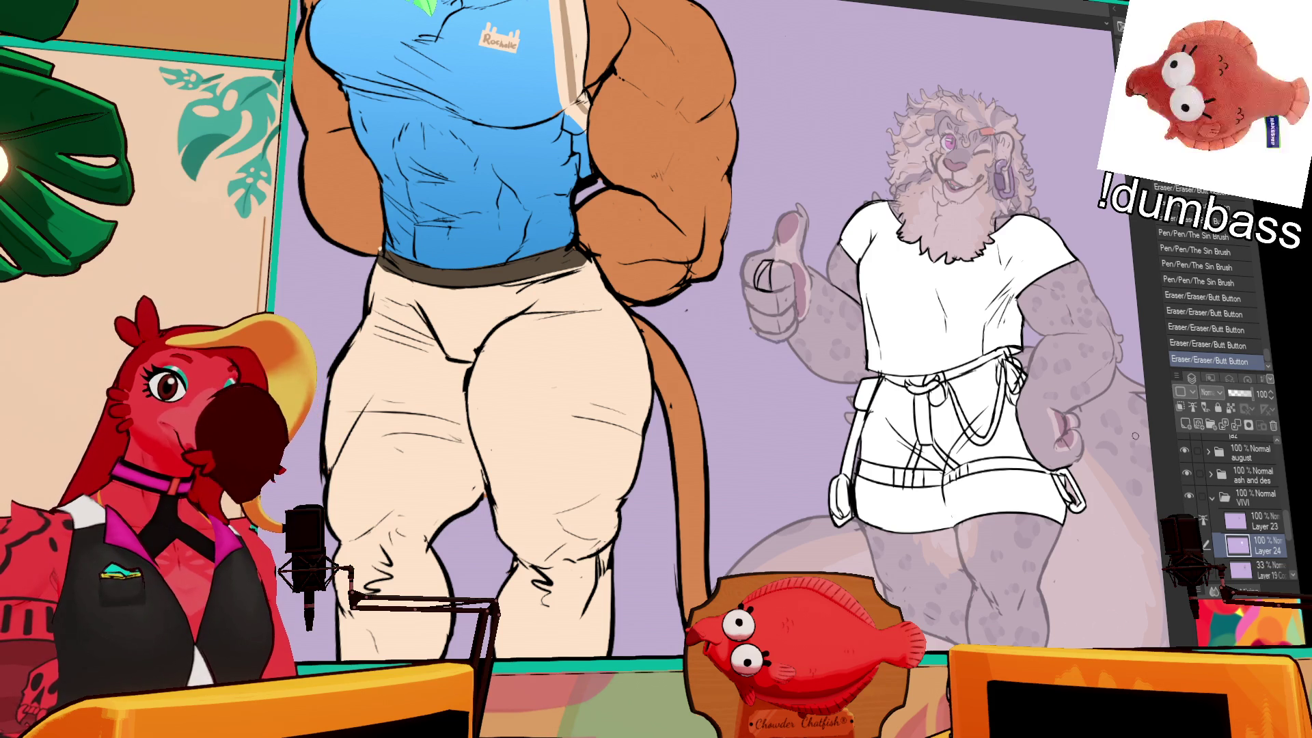
left_click(1261, 523)
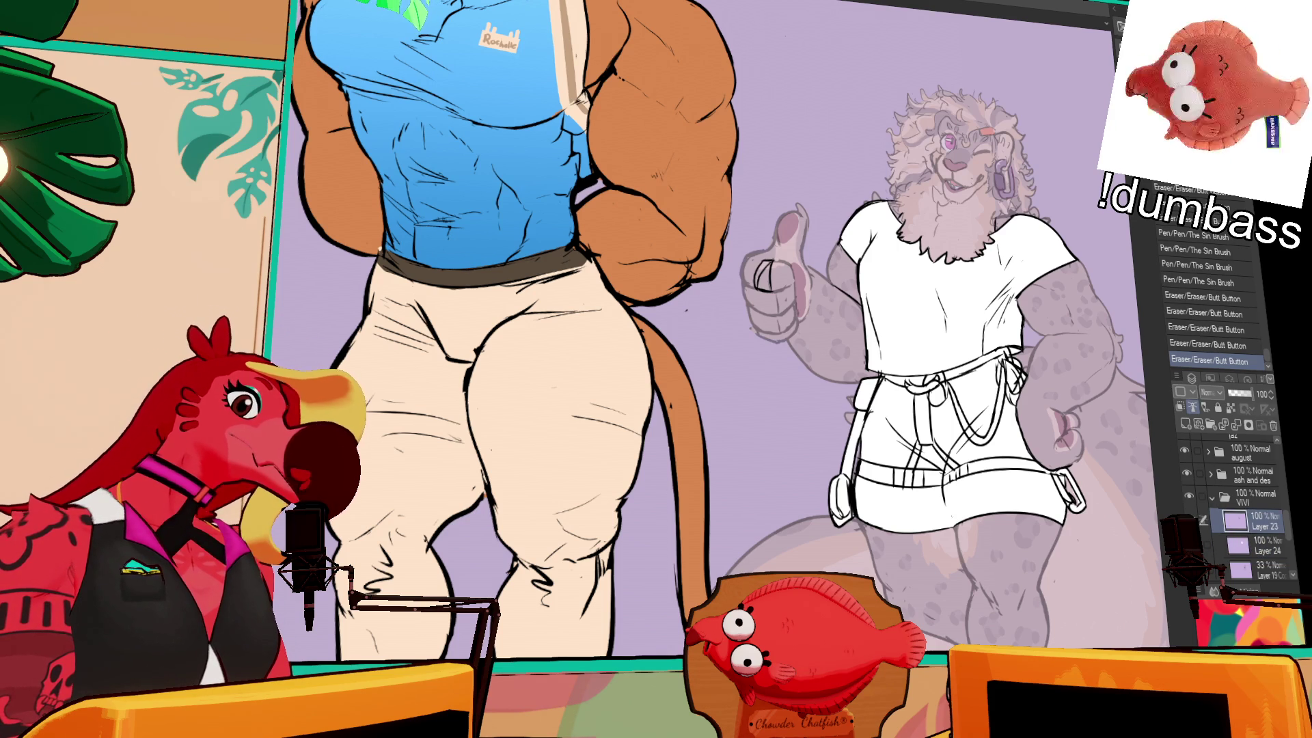
left_click(971, 321)
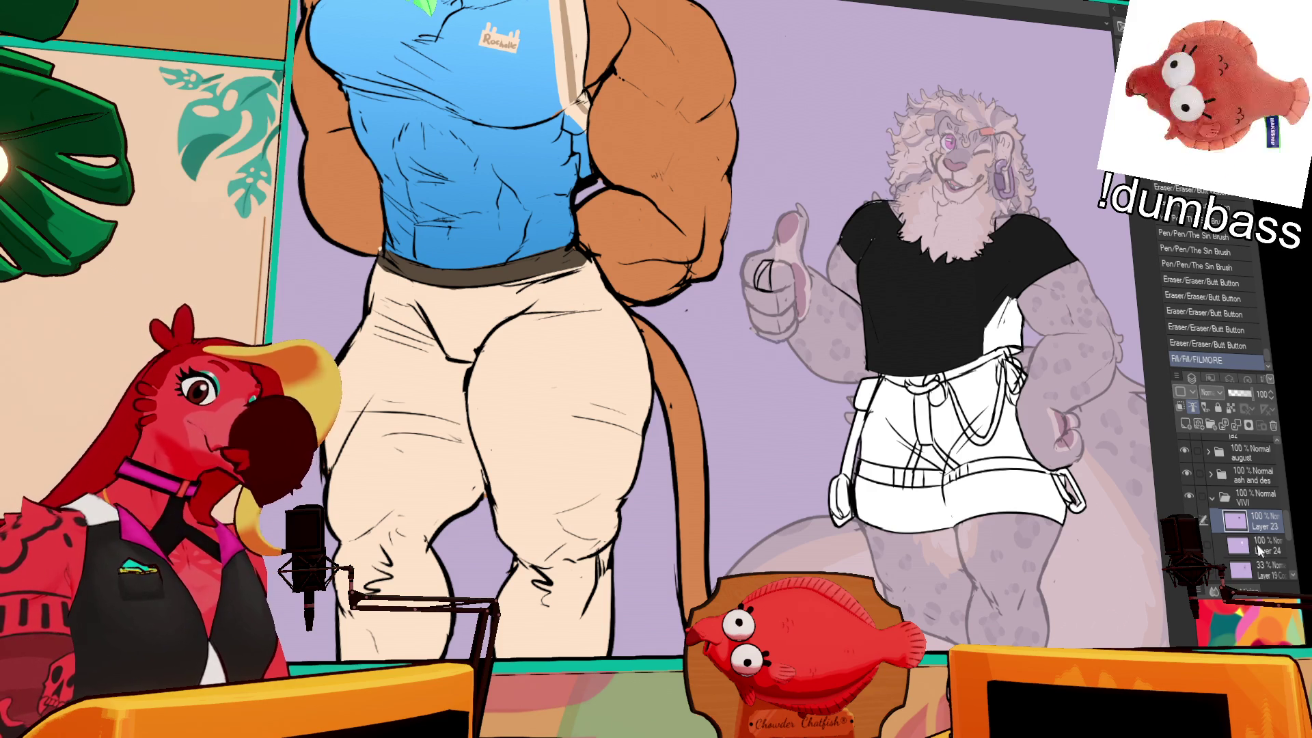
- Fill Vivi's shirt solid black, covering the logo, collar and small gaps near the right arm
left_click(1259, 548)
left_click(957, 308)
left_click(845, 238)
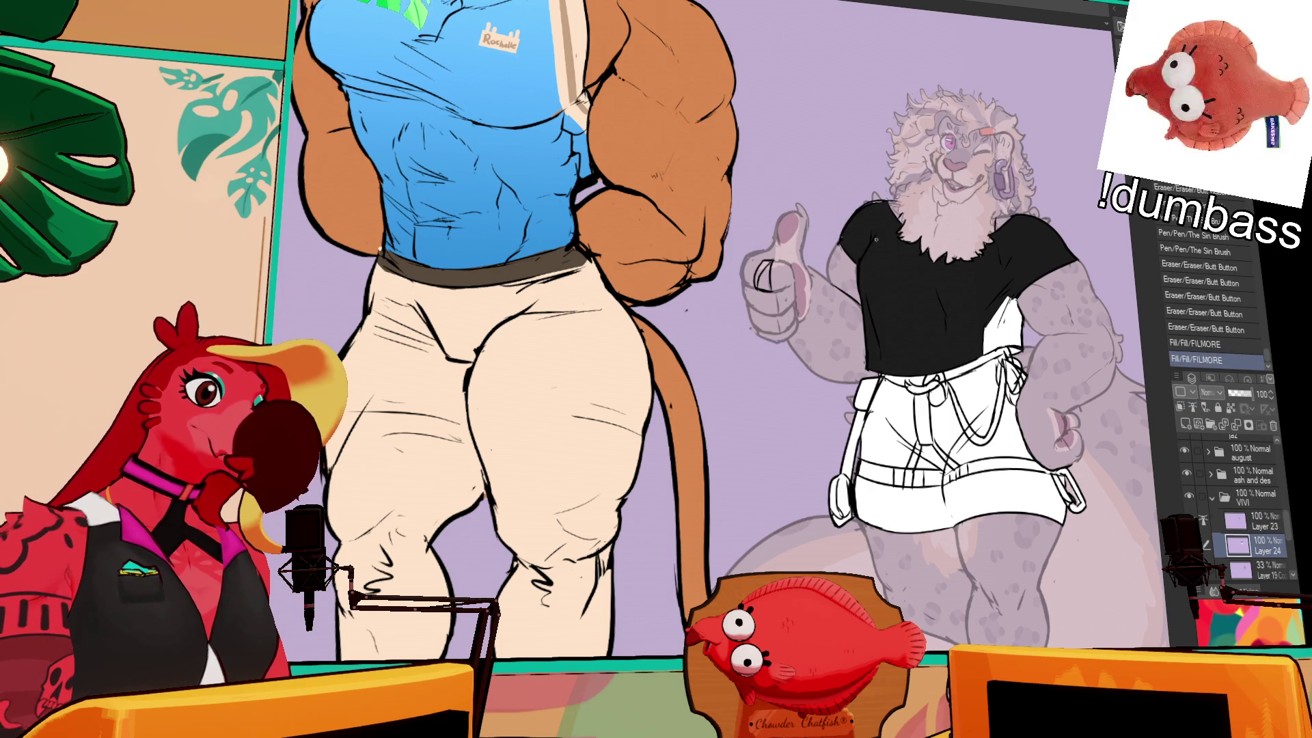
left_click(880, 199)
left_click(880, 199)
left_click(881, 199)
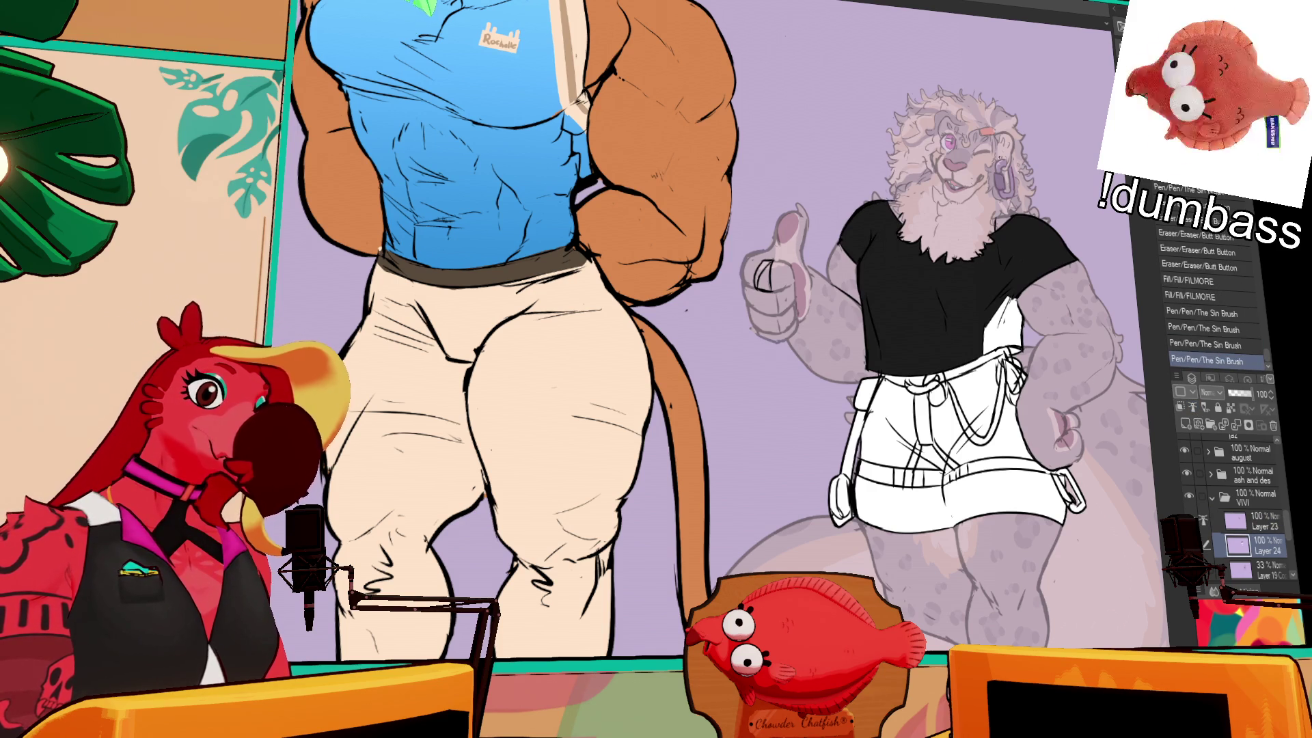
left_click(1003, 324)
left_click(1003, 325)
left_click(1012, 295)
left_click(1005, 298)
left_click(1003, 298)
left_click(999, 300)
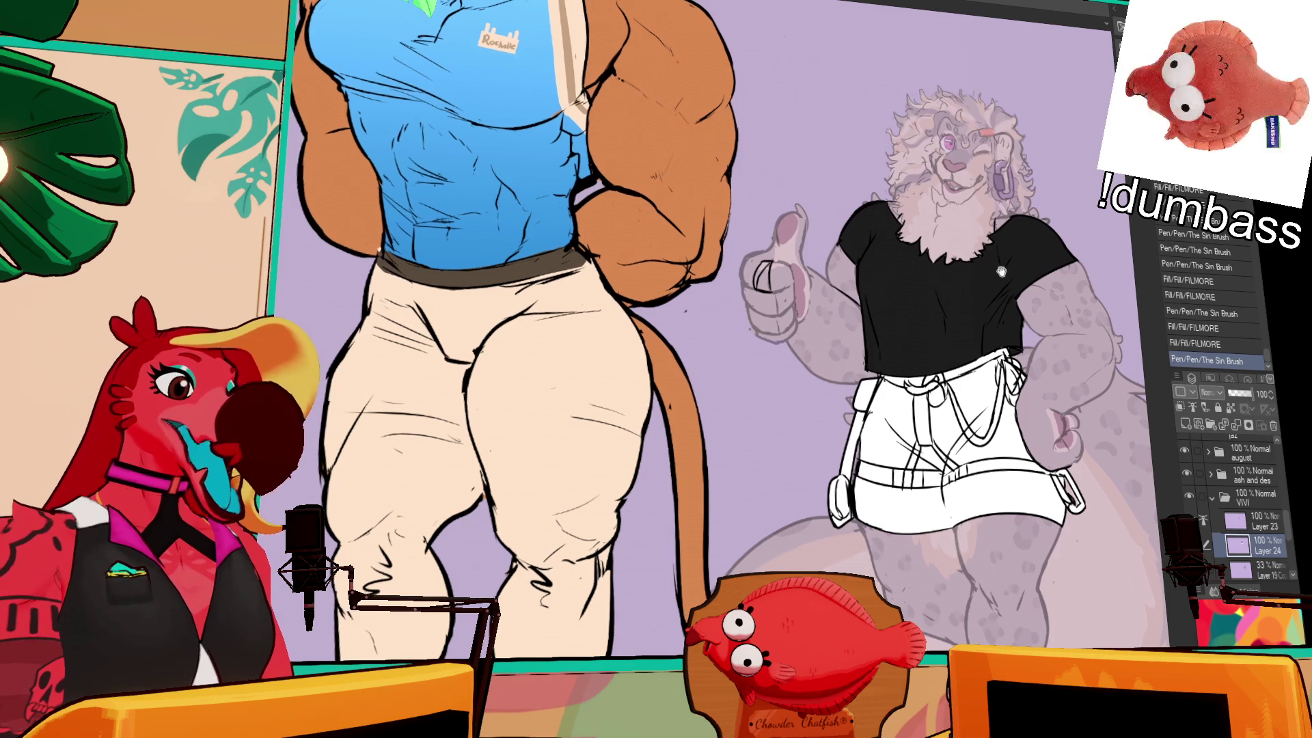
- Draw a short pen stroke on the black shirt, zooming and panning around the lion drawing
left_click_drag(1030, 242, 1022, 268)
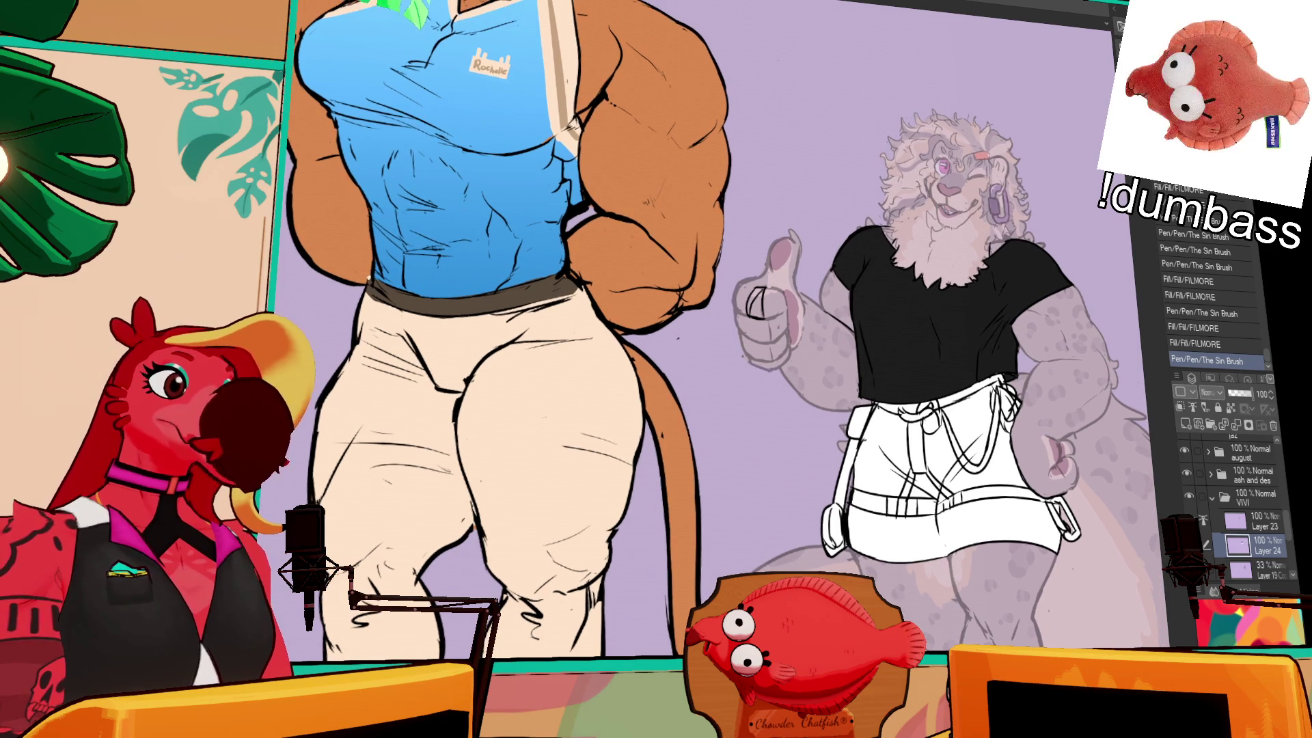
scroll(679, 338, "up", 3)
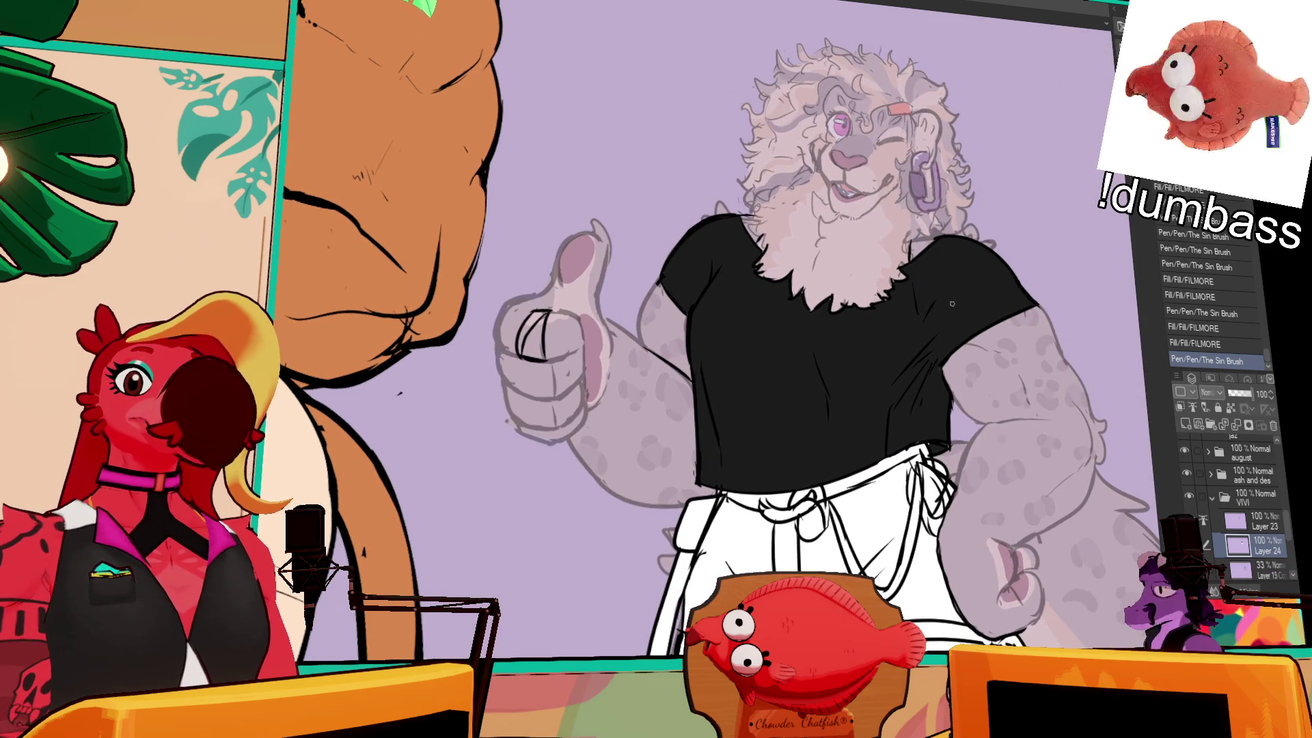
left_click_drag(915, 331, 887, 307)
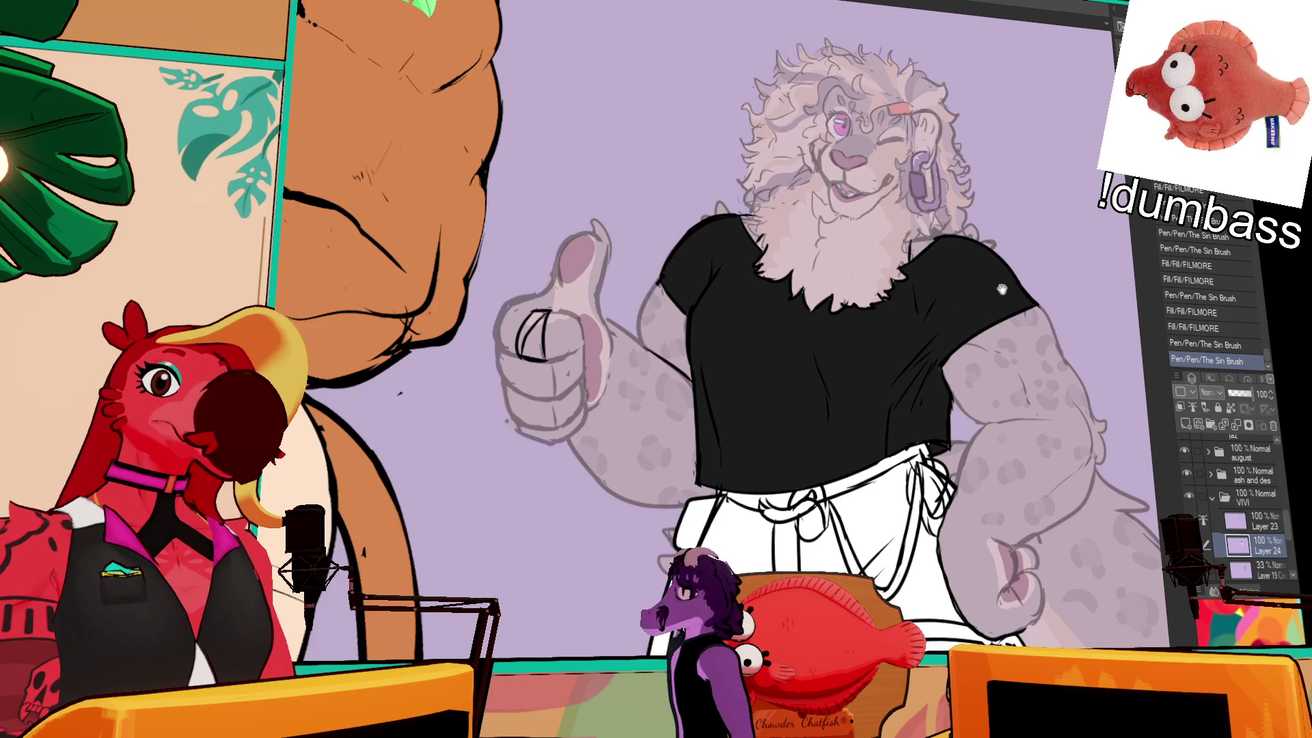
left_click_drag(1006, 281, 986, 295)
left_click_drag(1064, 269, 1068, 236)
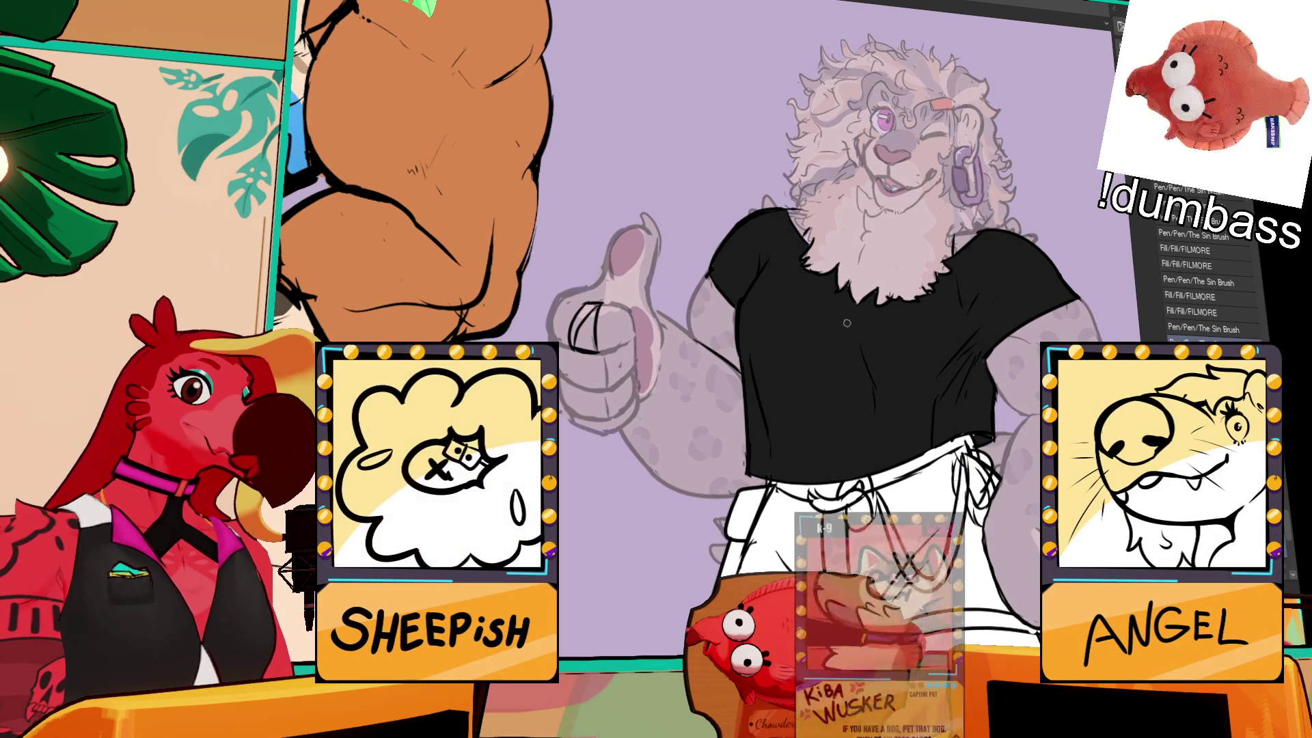
- Undo the stray brush stroke and freehand-select the V logo on the shirt
key("ctrl+z")
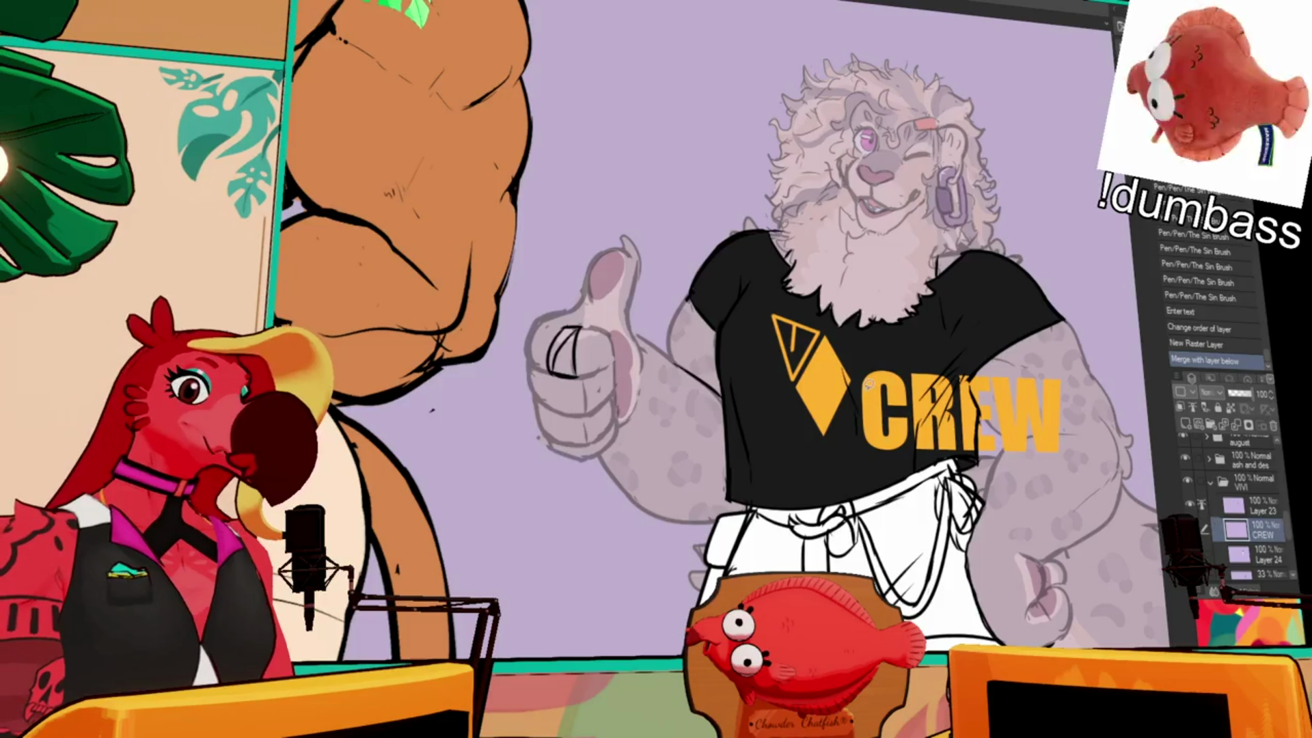
mouse_move(834, 322)
left_mouse_down()
mouse_move(814, 465)
mouse_move(858, 348)
mouse_move(837, 325)
left_mouse_up()
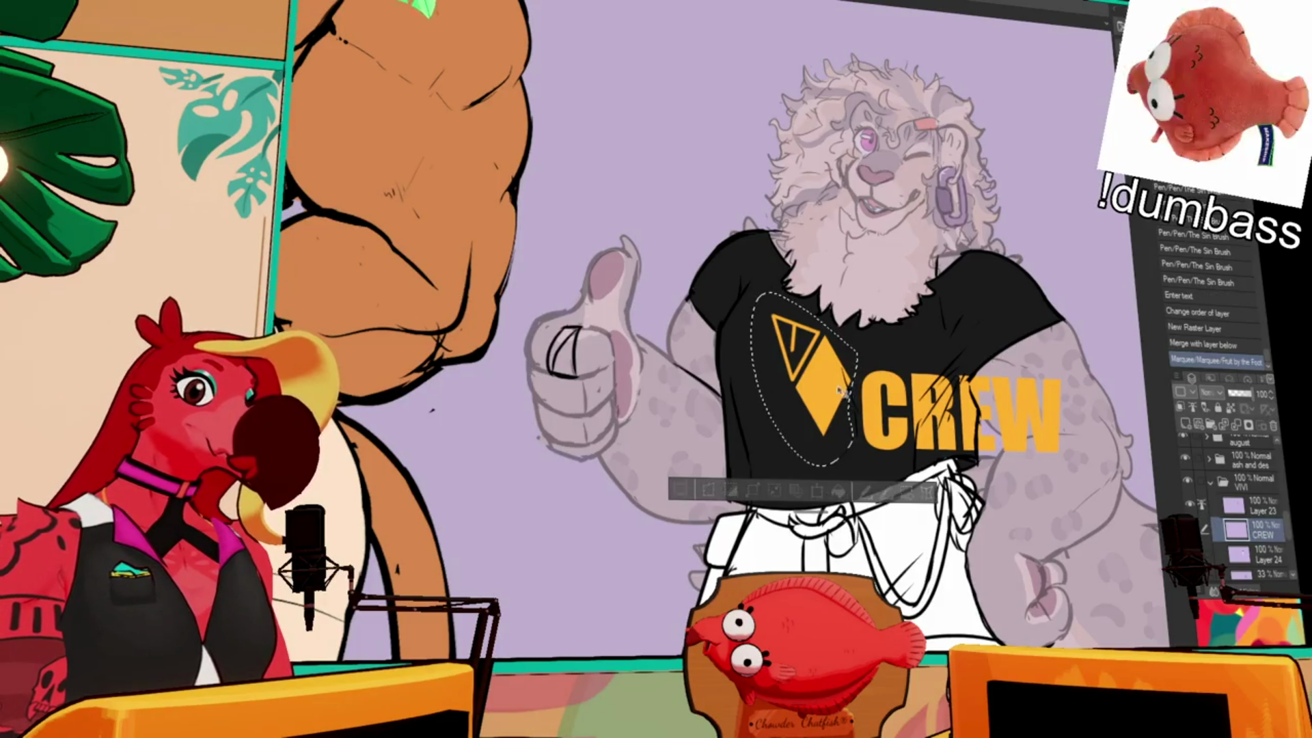
- Shift the V logo left, deselect it, and touch up the shape beside the V
left_click(1263, 555)
left_click_drag(827, 386, 793, 385)
key("ctrl+d")
mouse_move(769, 294)
left_mouse_down()
mouse_move(765, 256)
mouse_move(822, 328)
mouse_move(847, 383)
mouse_move(836, 393)
left_mouse_up()
mouse_move(855, 347)
left_mouse_down()
mouse_move(840, 458)
mouse_move(824, 451)
left_mouse_up()
- On the CREW text layer, select the CREW text with a rectangle selection
left_click(1261, 527)
mouse_move(839, 406)
left_mouse_down()
mouse_move(923, 311)
mouse_move(984, 490)
mouse_move(878, 468)
left_mouse_up()
key("ctrl+d")
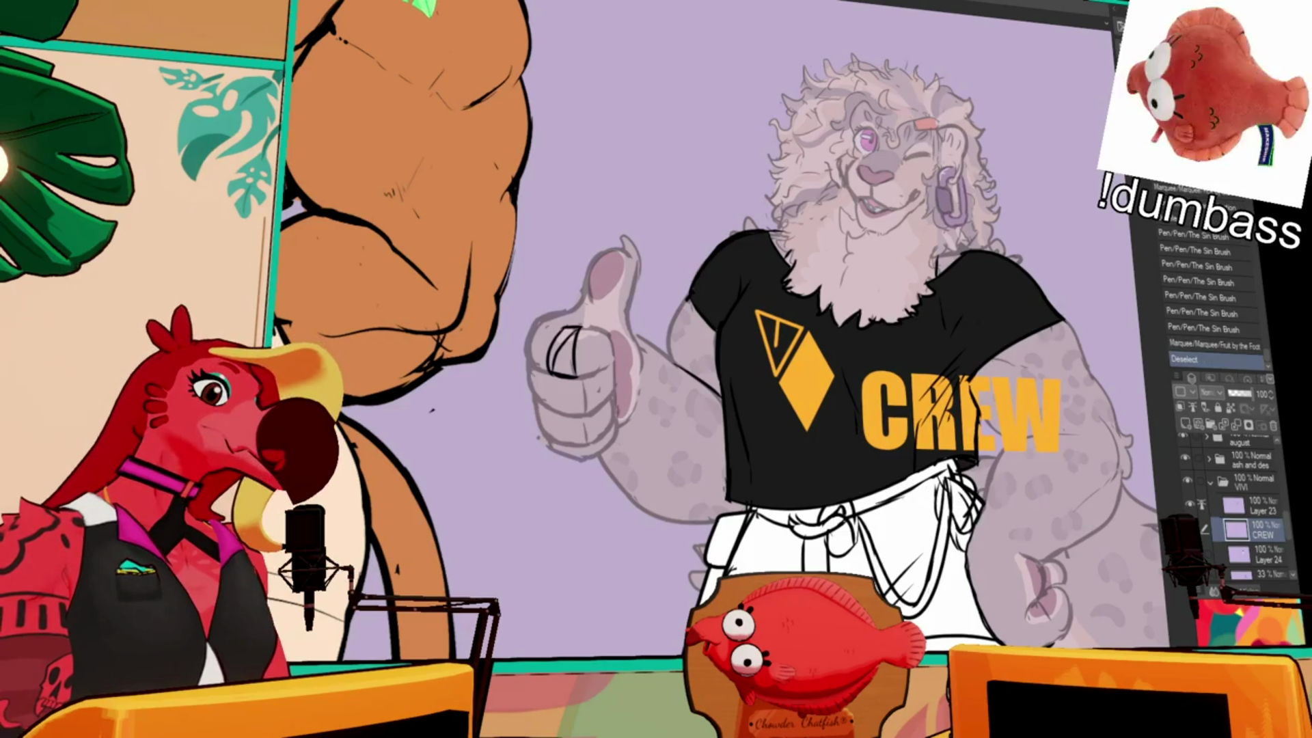
mouse_move(851, 369)
left_mouse_down()
mouse_move(940, 424)
mouse_move(1071, 456)
left_mouse_up()
- Free Transform the CREW text to run diagonally along the V logo and commit it
left_click(875, 480)
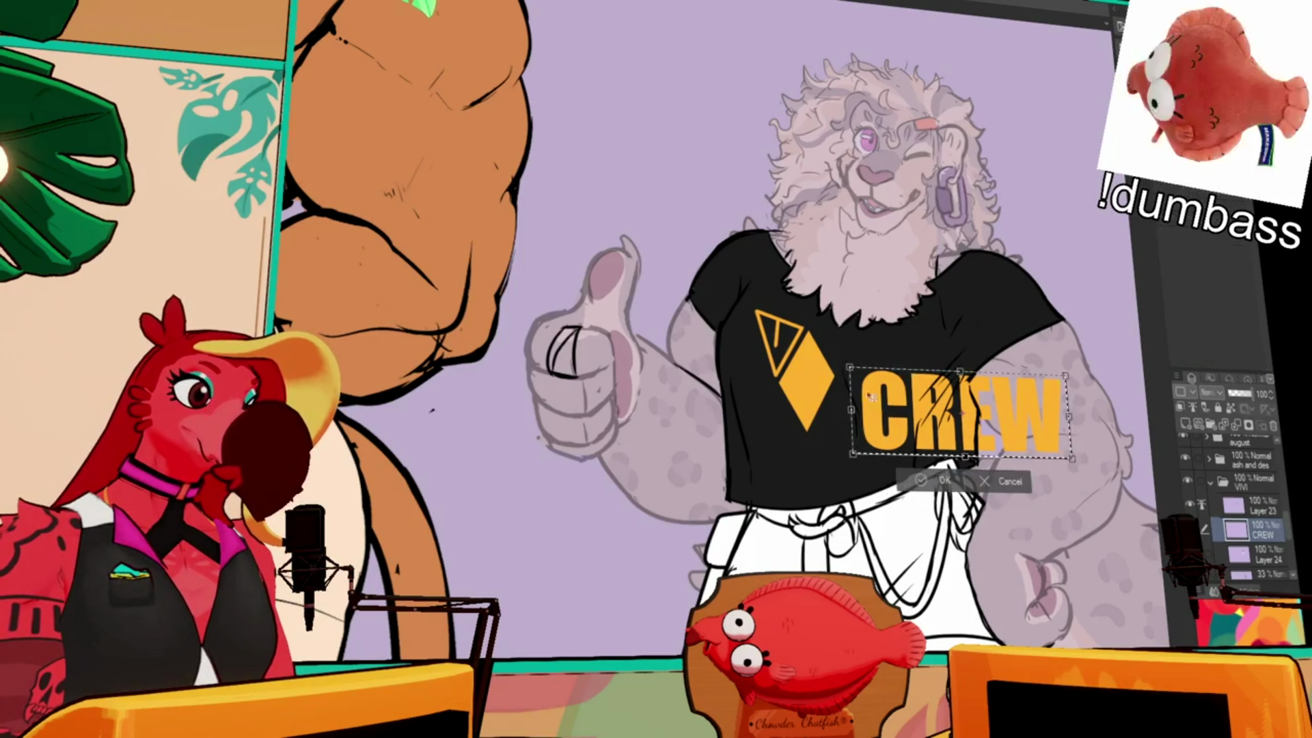
left_click_drag(822, 429, 842, 371)
left_click_drag(1066, 376, 899, 375)
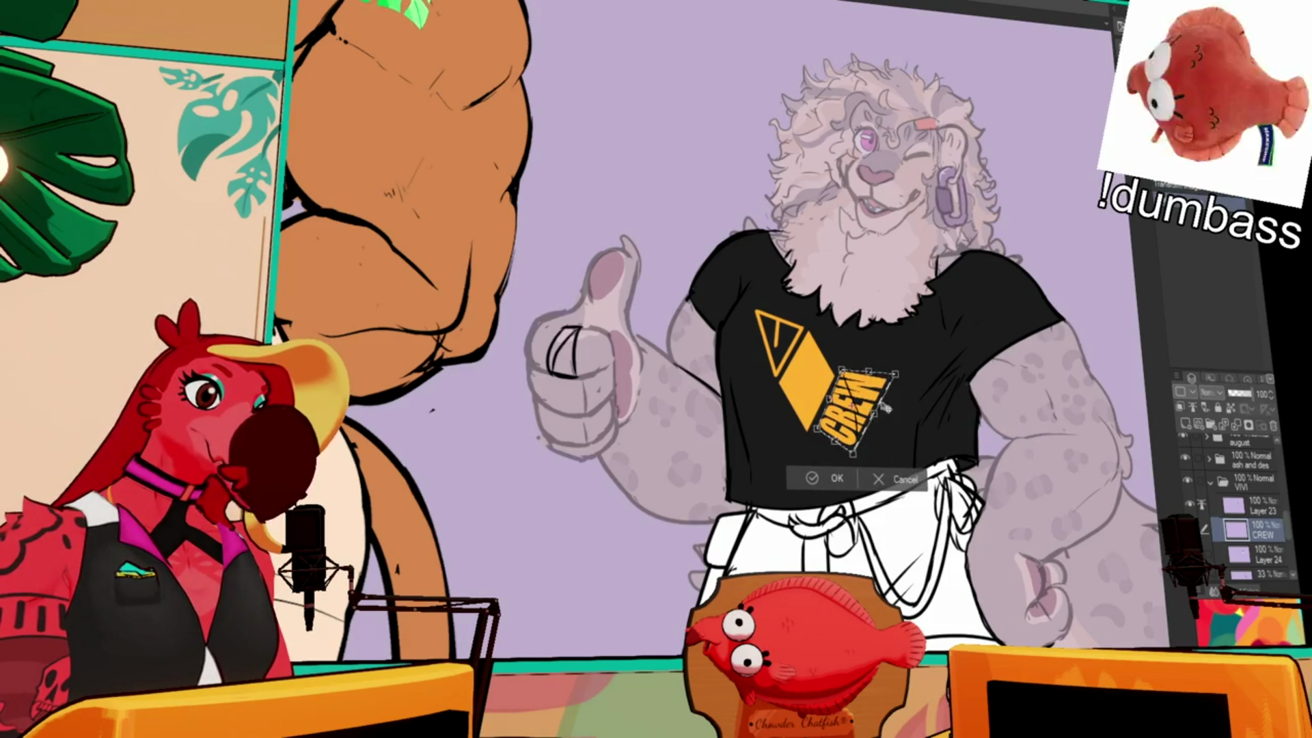
mouse_move(890, 396)
left_mouse_down()
mouse_move(855, 418)
mouse_move(867, 369)
mouse_move(880, 387)
mouse_move(858, 369)
left_mouse_up()
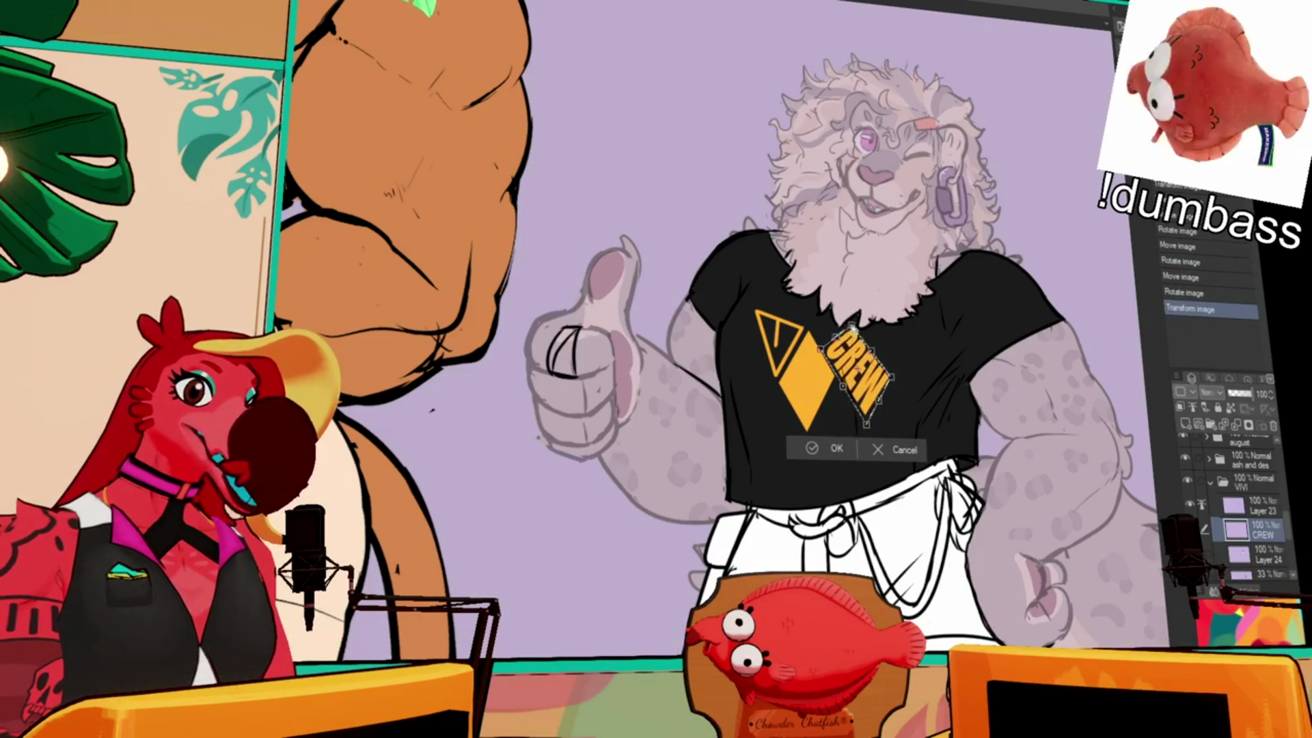
left_click_drag(868, 427, 874, 436)
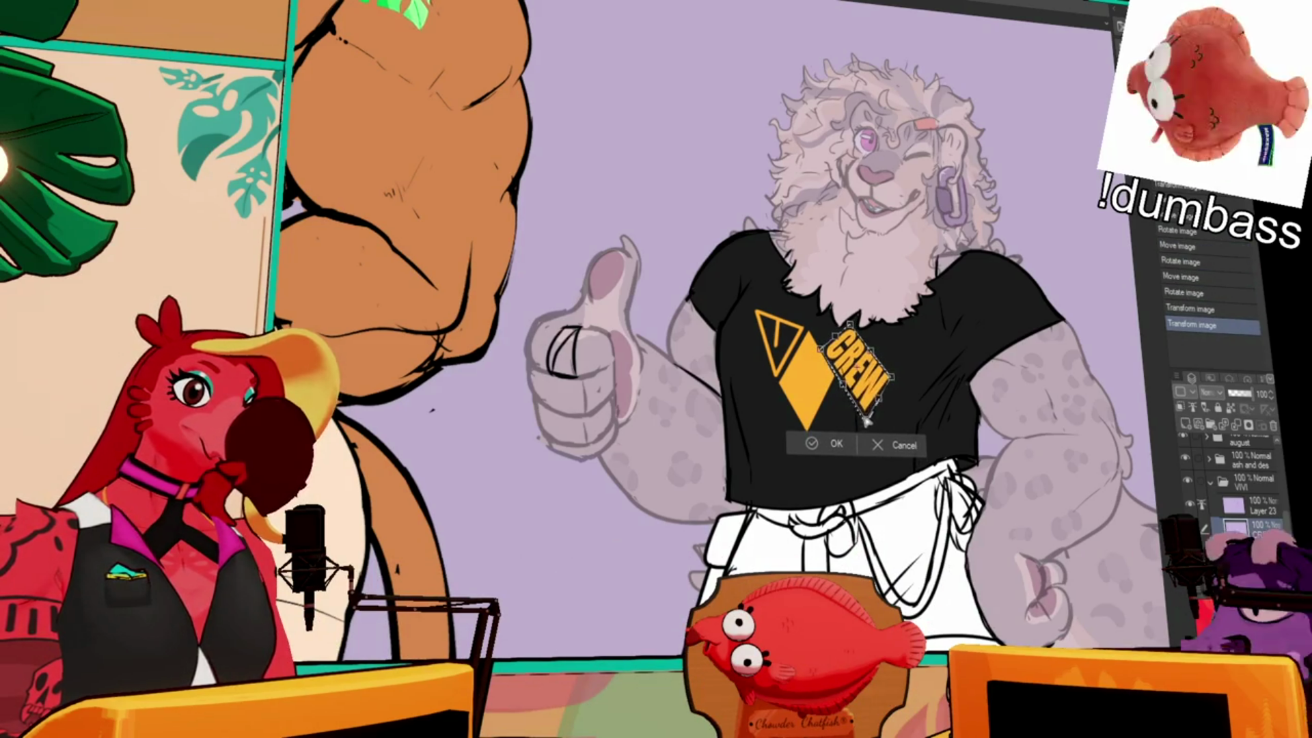
left_click_drag(892, 376, 908, 381)
left_click_drag(902, 380, 893, 393)
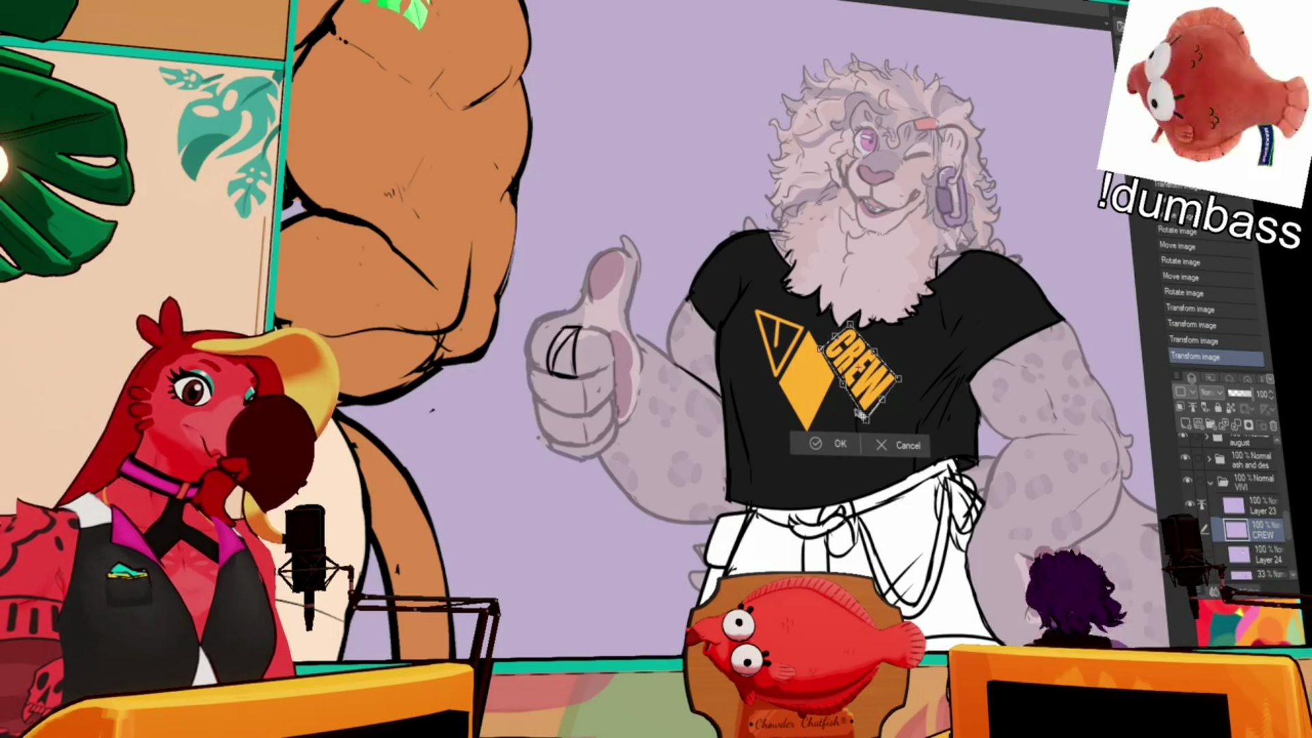
left_click_drag(867, 418, 868, 426)
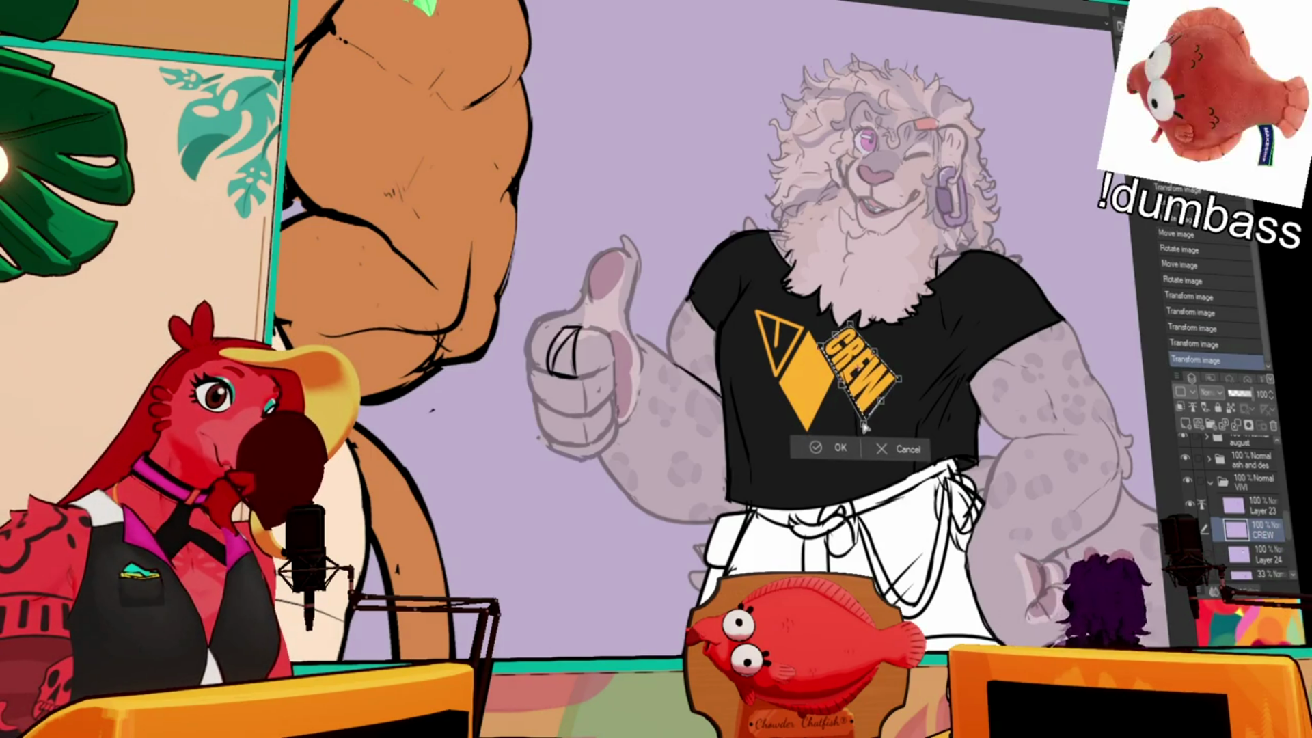
left_click_drag(900, 379, 903, 383)
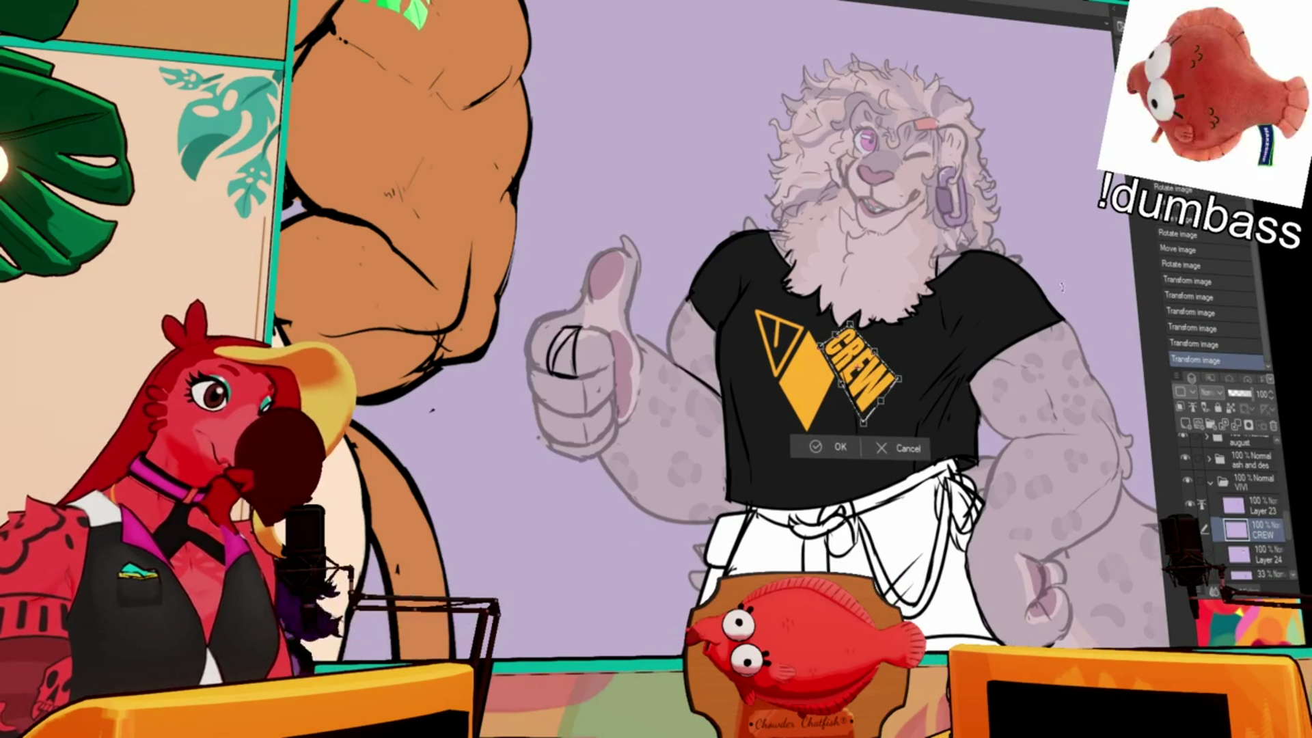
key("Return")
key("ctrl+d")
- Merge the CREW layer down into Layer 24
left_click_drag(1068, 359, 1071, 334)
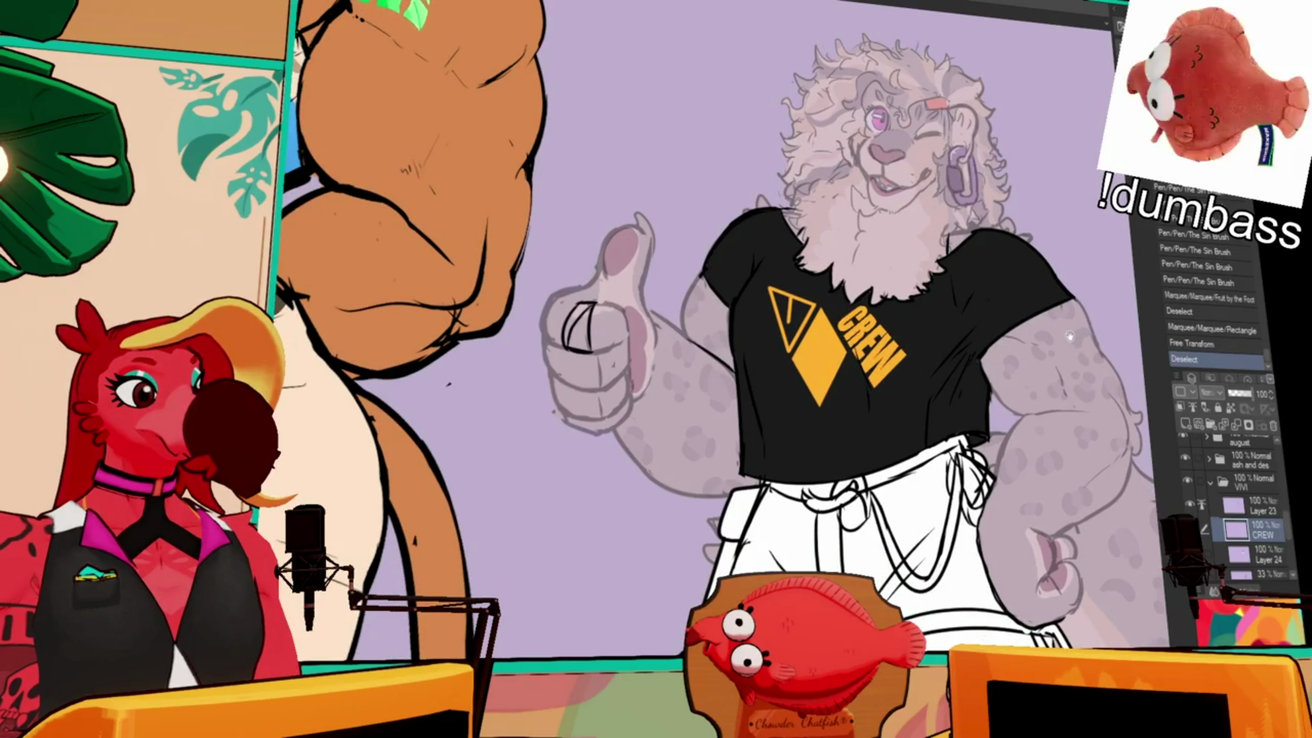
left_click_drag(1030, 378, 981, 403)
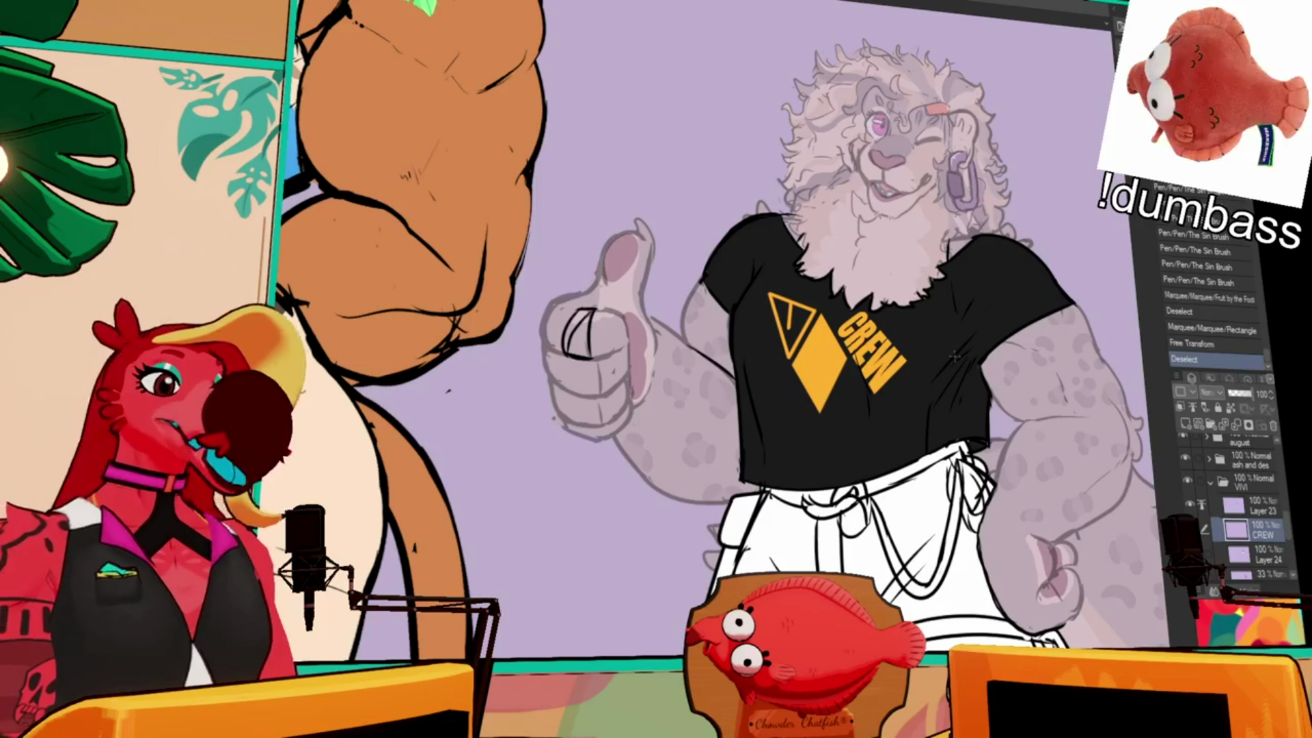
key("ctrl+e")
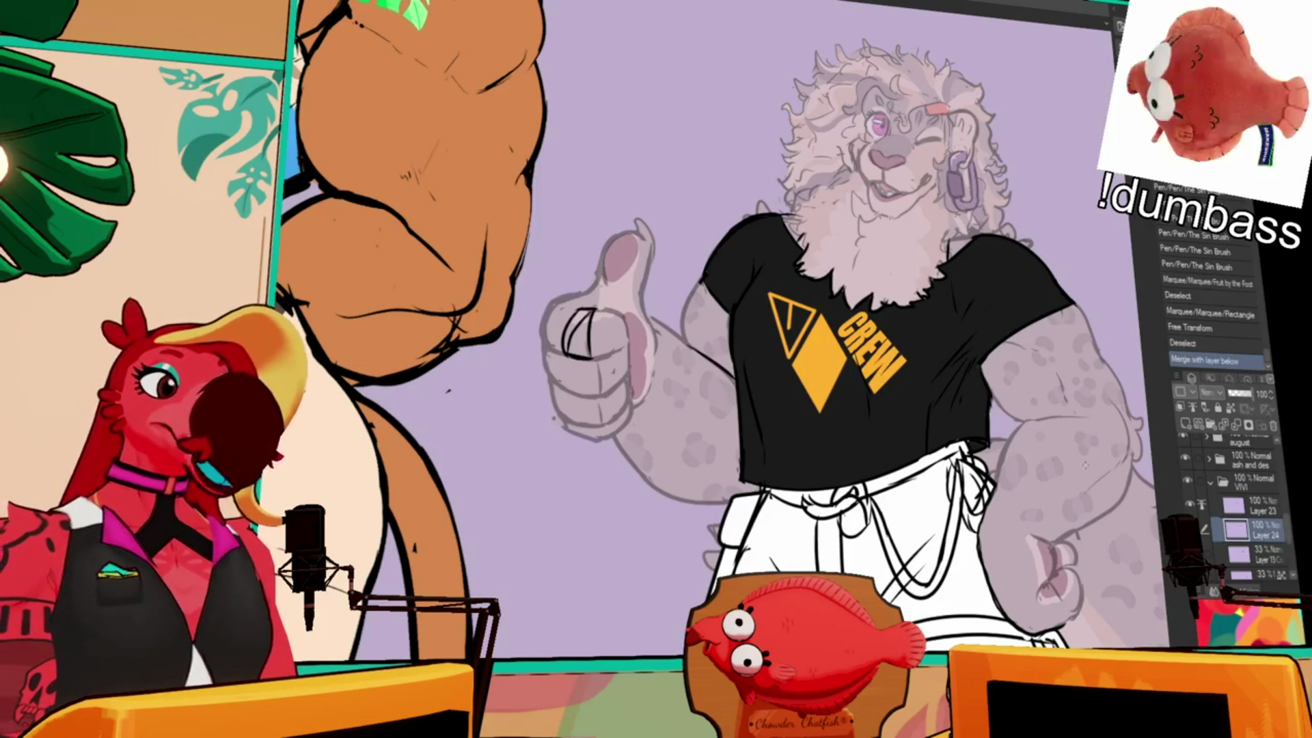
scroll(931, 324, "down", 3)
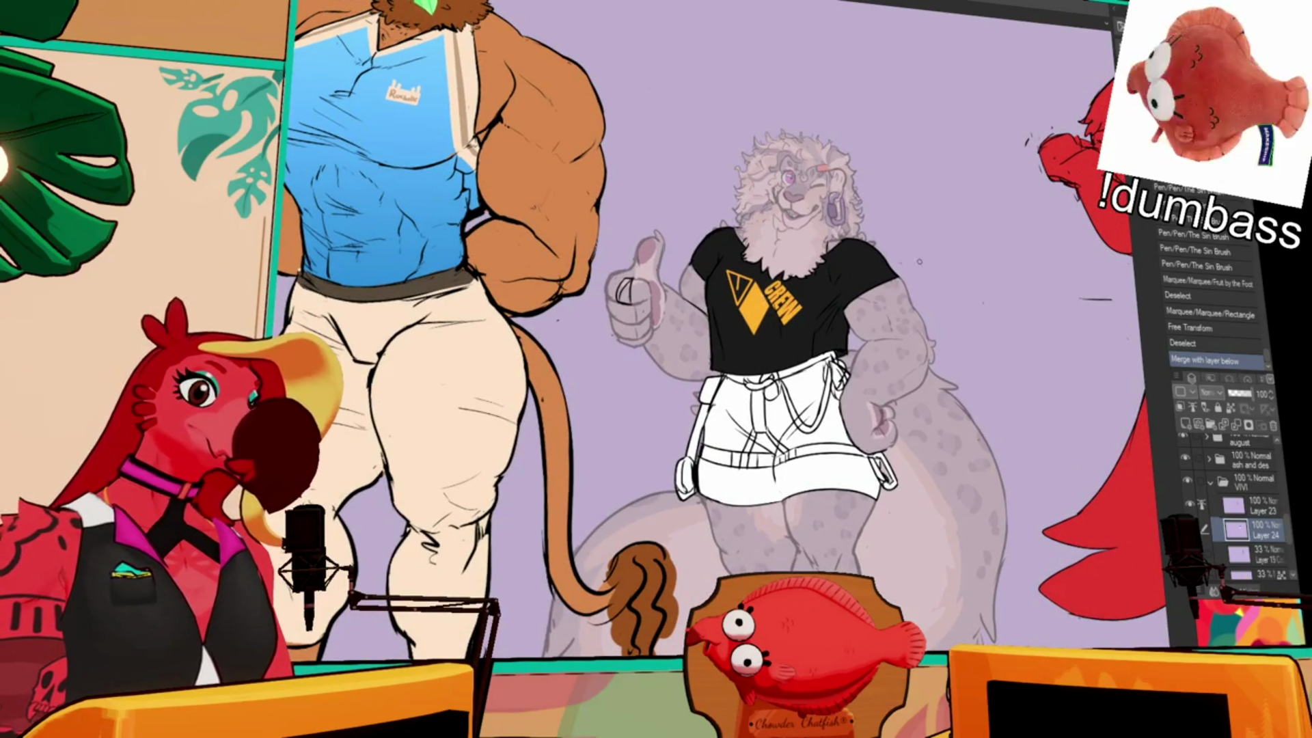
- Fill the lower band of Vivi's shorts with yellow using the Fill tool
left_click(798, 468)
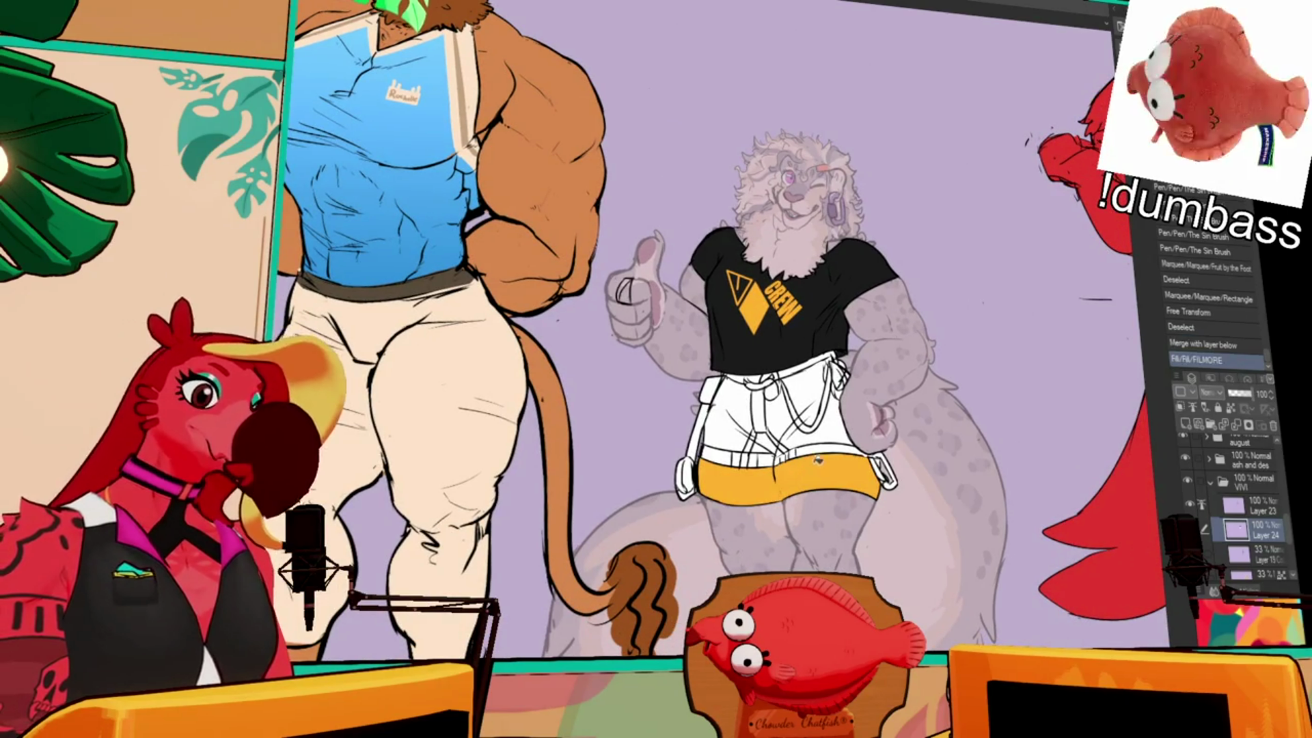
- Redo the yellow fill on the shorts' lower band and right side
key("ctrl+z")
left_click(837, 461)
left_click(817, 424)
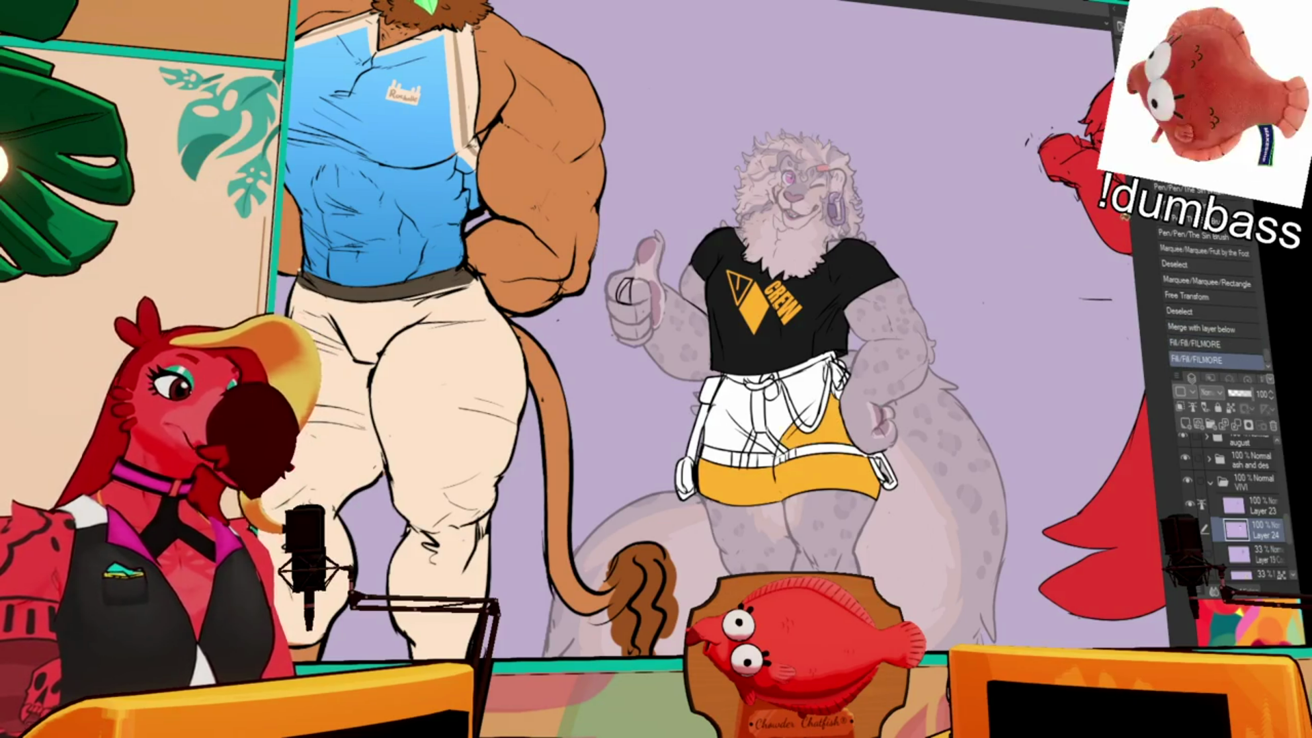
- Add a small line-art stroke near the shorts on Layer 23
left_click(1258, 506)
scroll(633, 325, "up", 3)
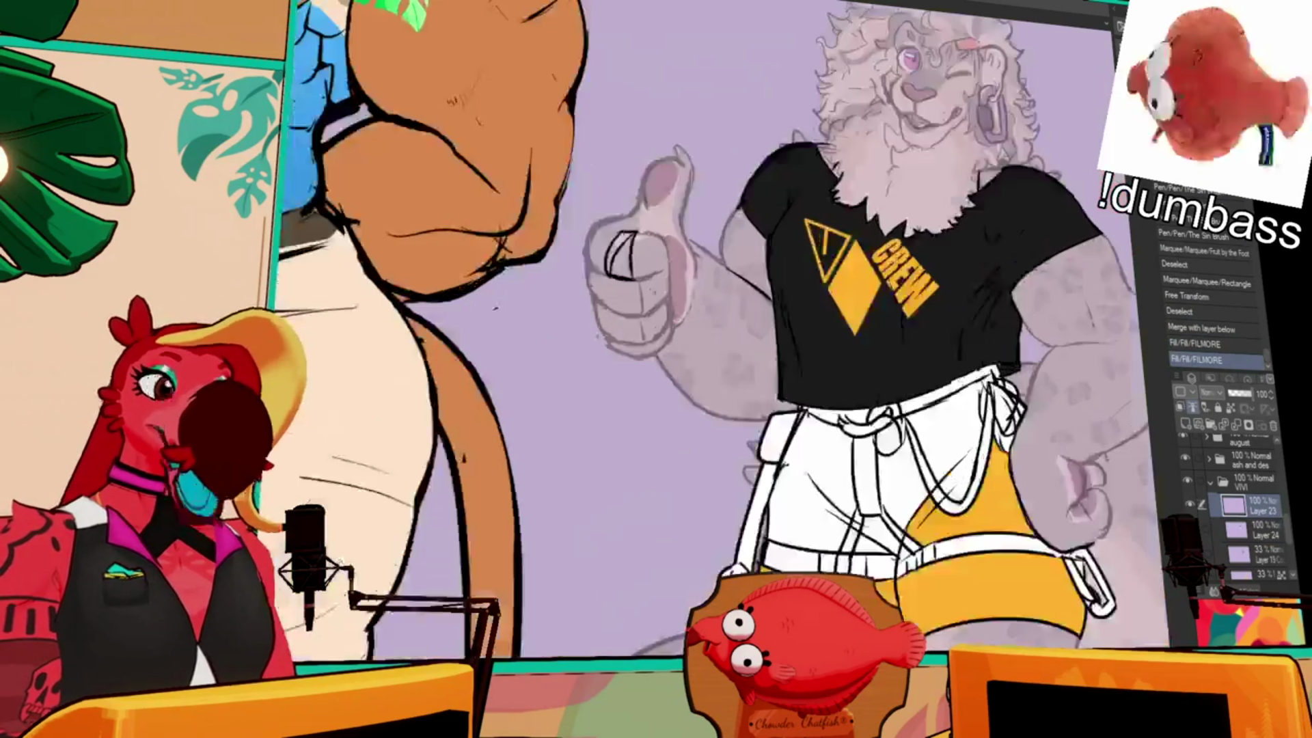
scroll(875, 419, "down", 2)
mouse_move(914, 543)
left_mouse_down()
mouse_move(901, 557)
mouse_move(909, 581)
left_mouse_up()
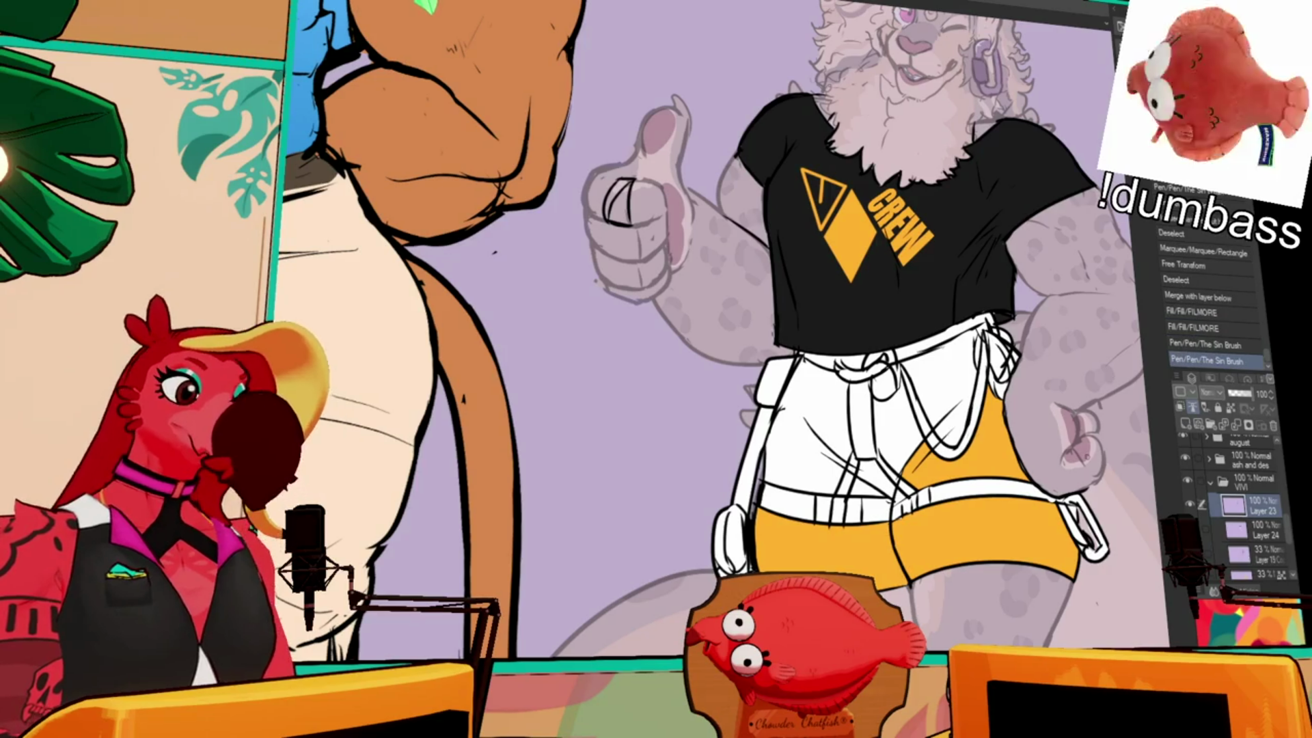
- On Layer 24, fill the remaining white areas of the shorts yellow
left_click(1261, 537)
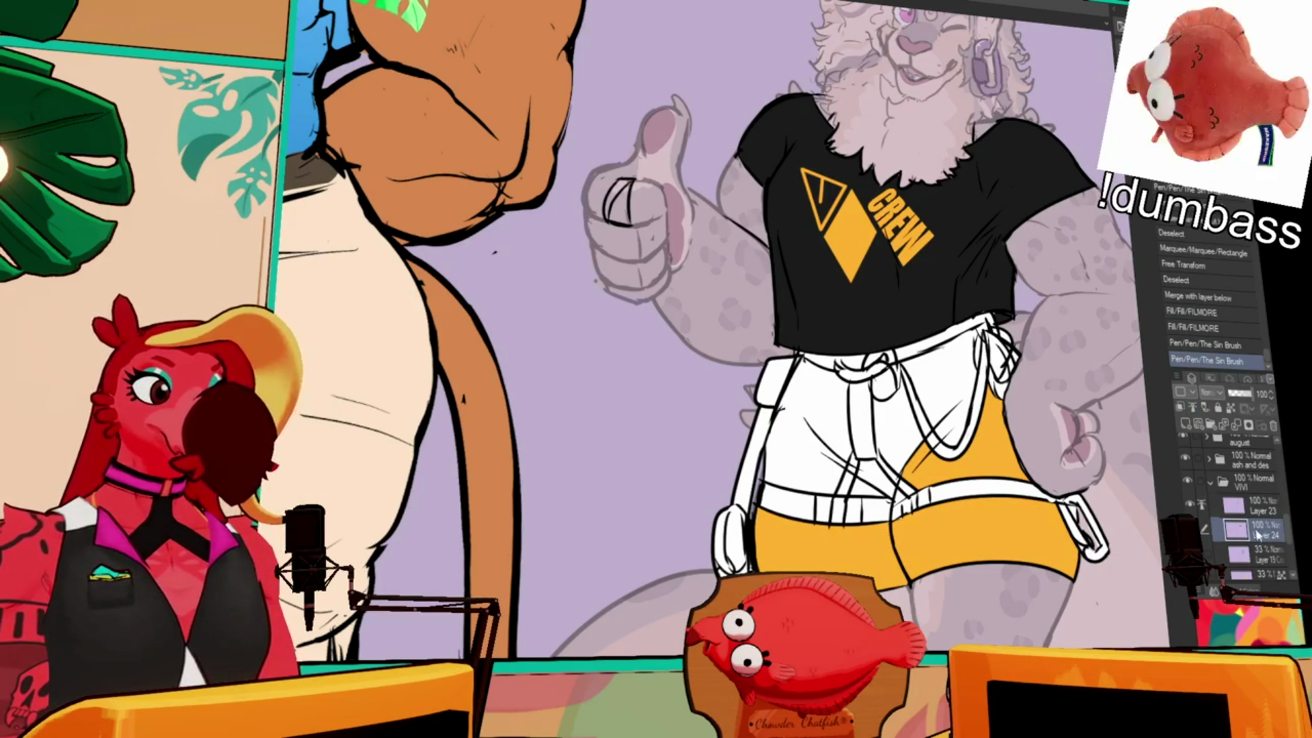
left_click(875, 478)
left_click(867, 487)
left_click(899, 423)
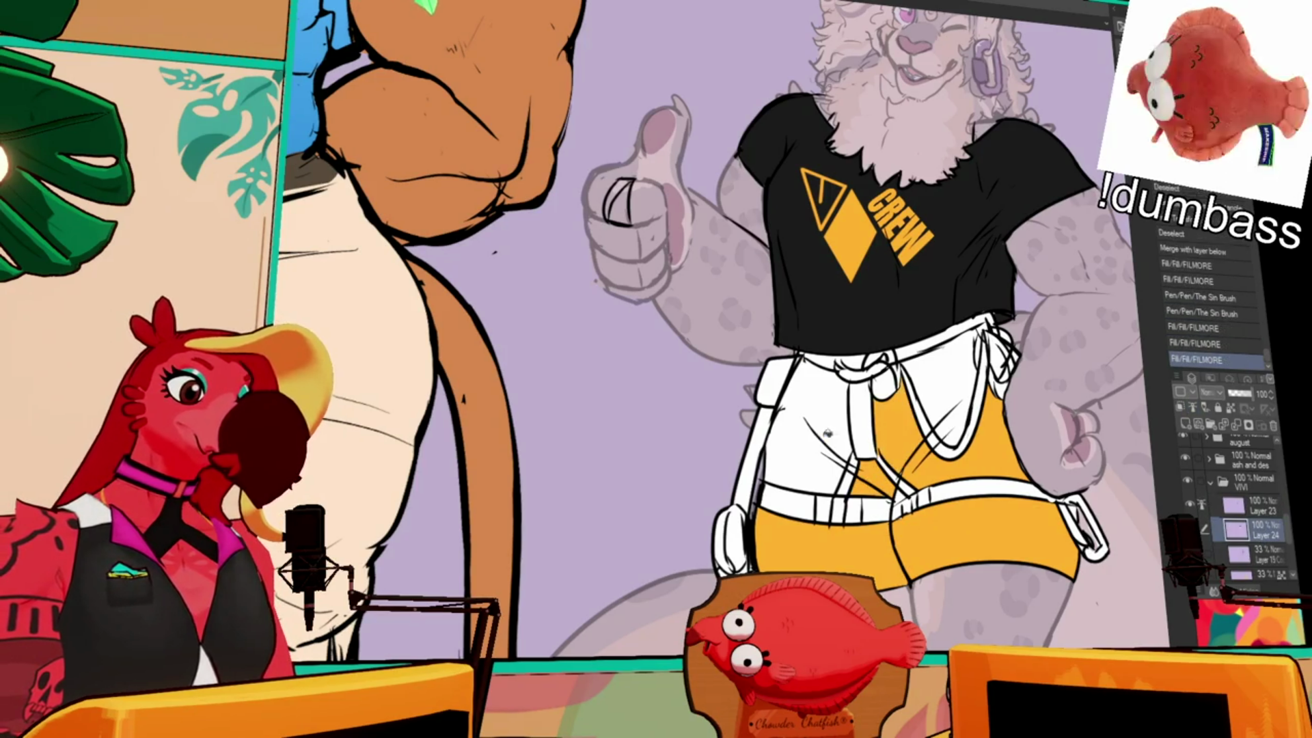
left_click(807, 424)
left_click(957, 410)
scroll(964, 422, "right", 2)
left_click(965, 420)
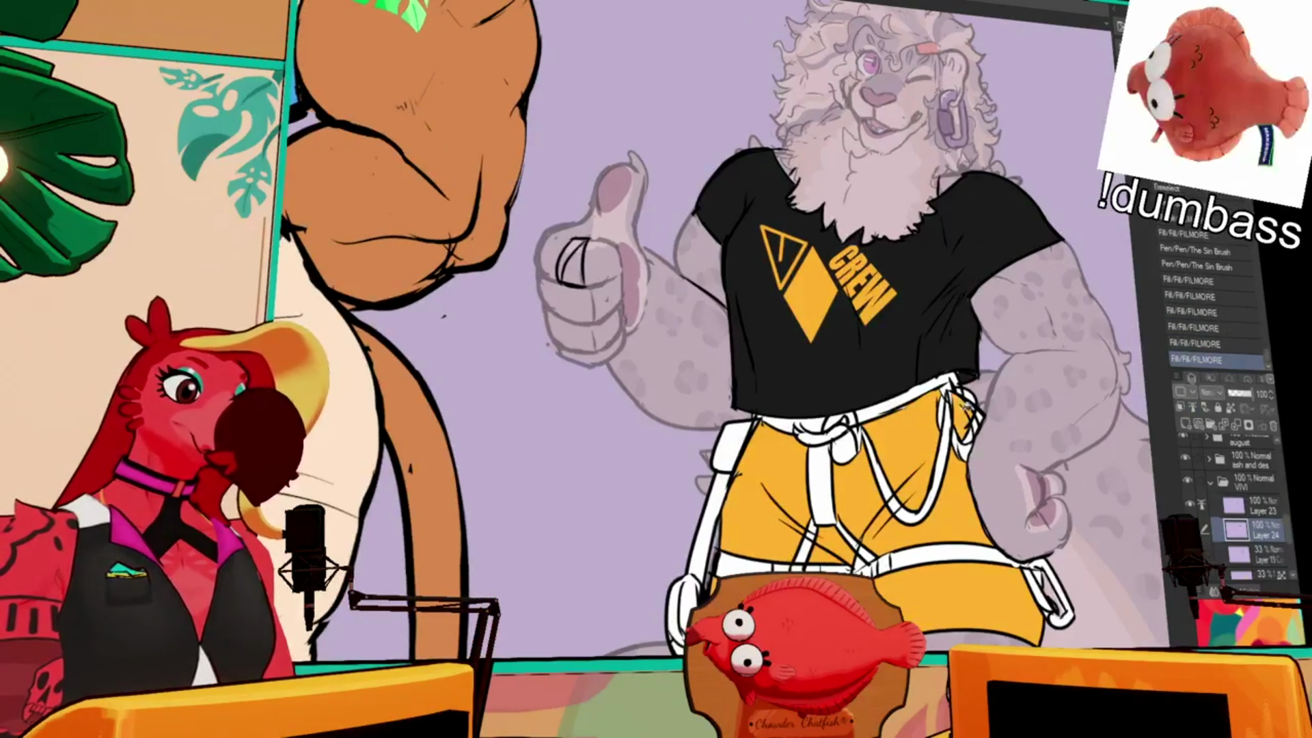
scroll(965, 421, "up", 3)
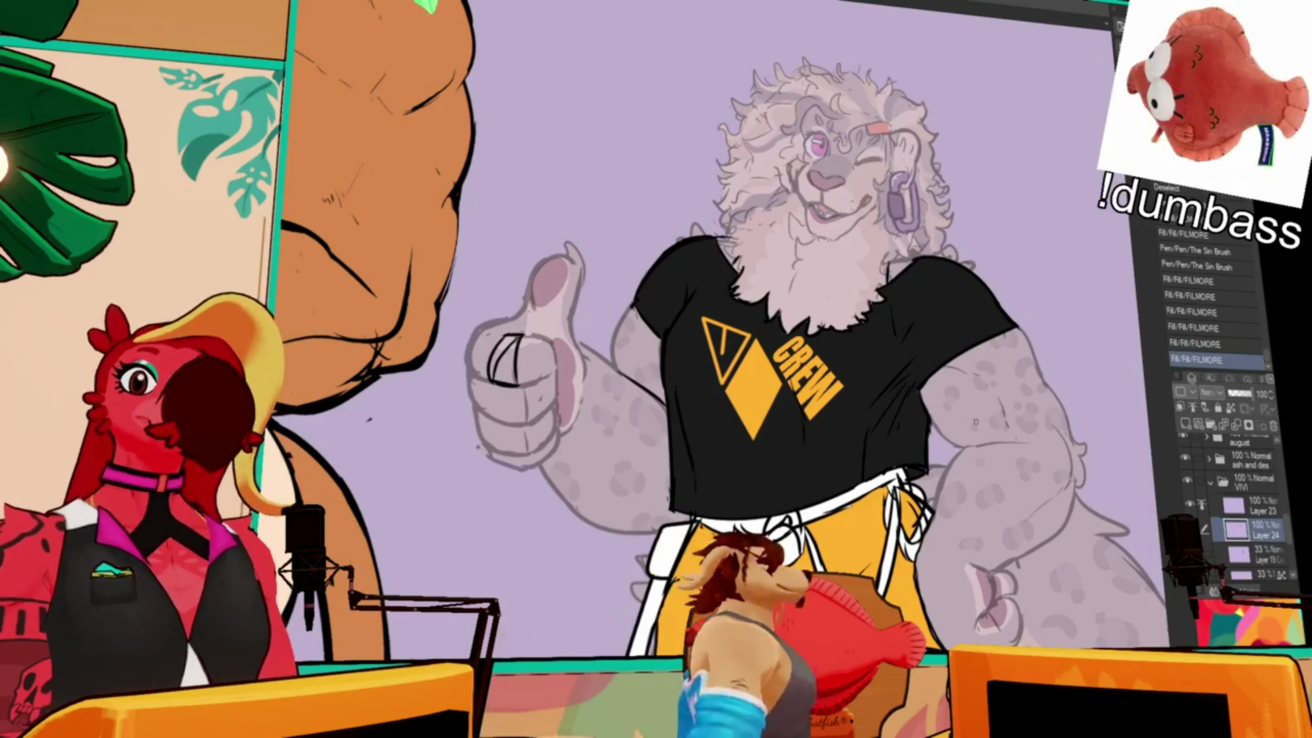
scroll(1025, 469, "down", 1)
scroll(1025, 469, "down", 5)
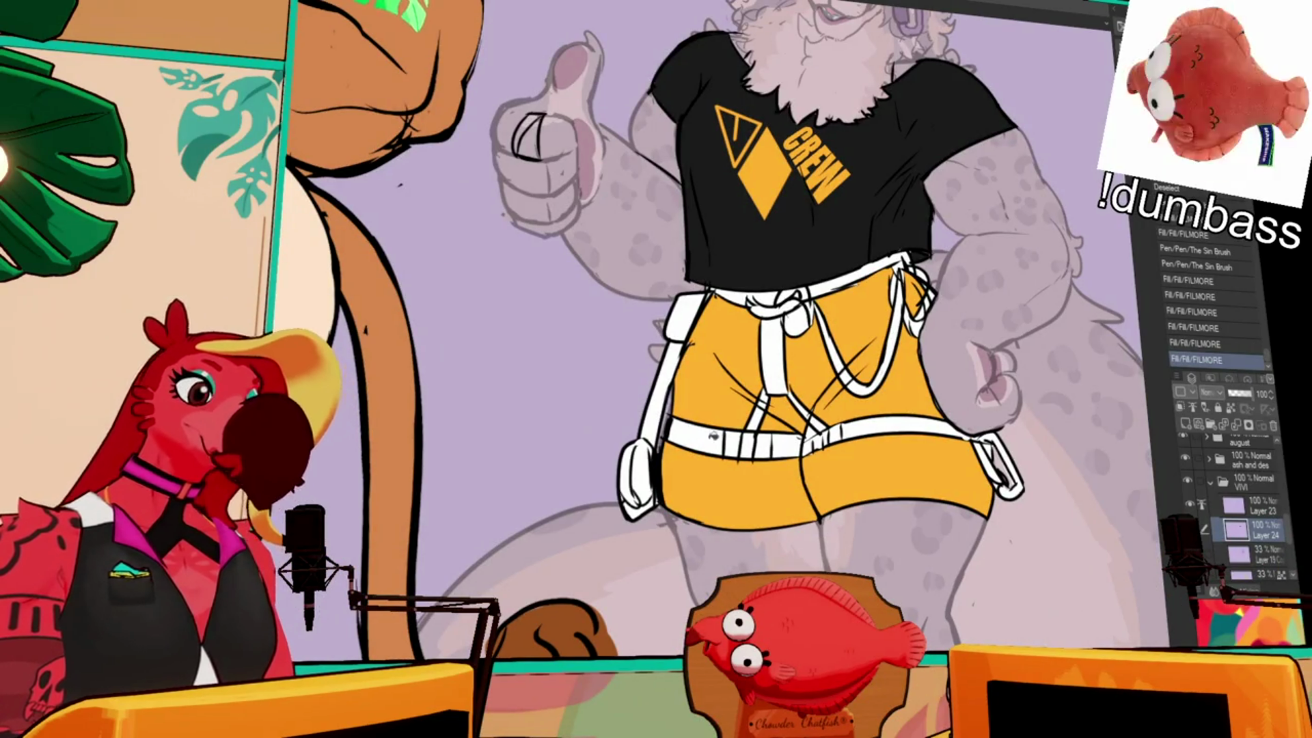
- With the line art temporarily hidden, recolour the white harness straps blue
left_click(1190, 504)
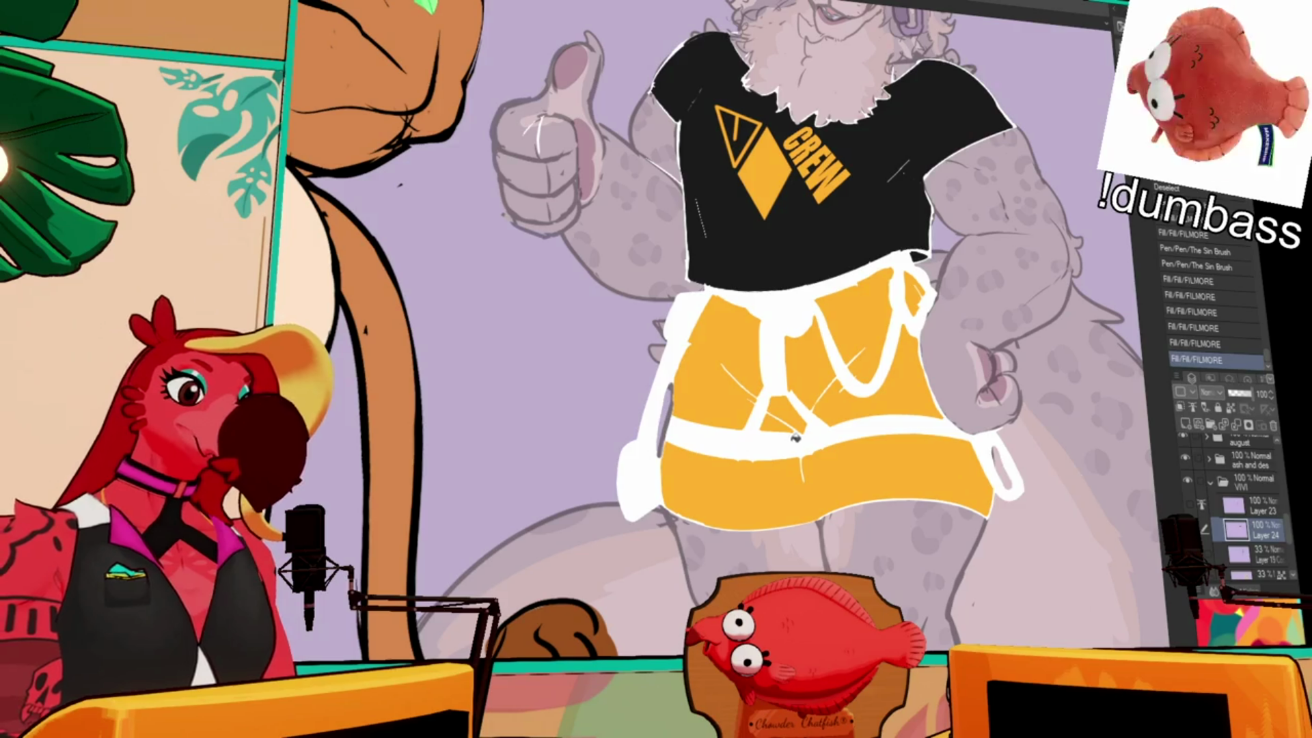
left_click(801, 439)
left_click(1190, 505)
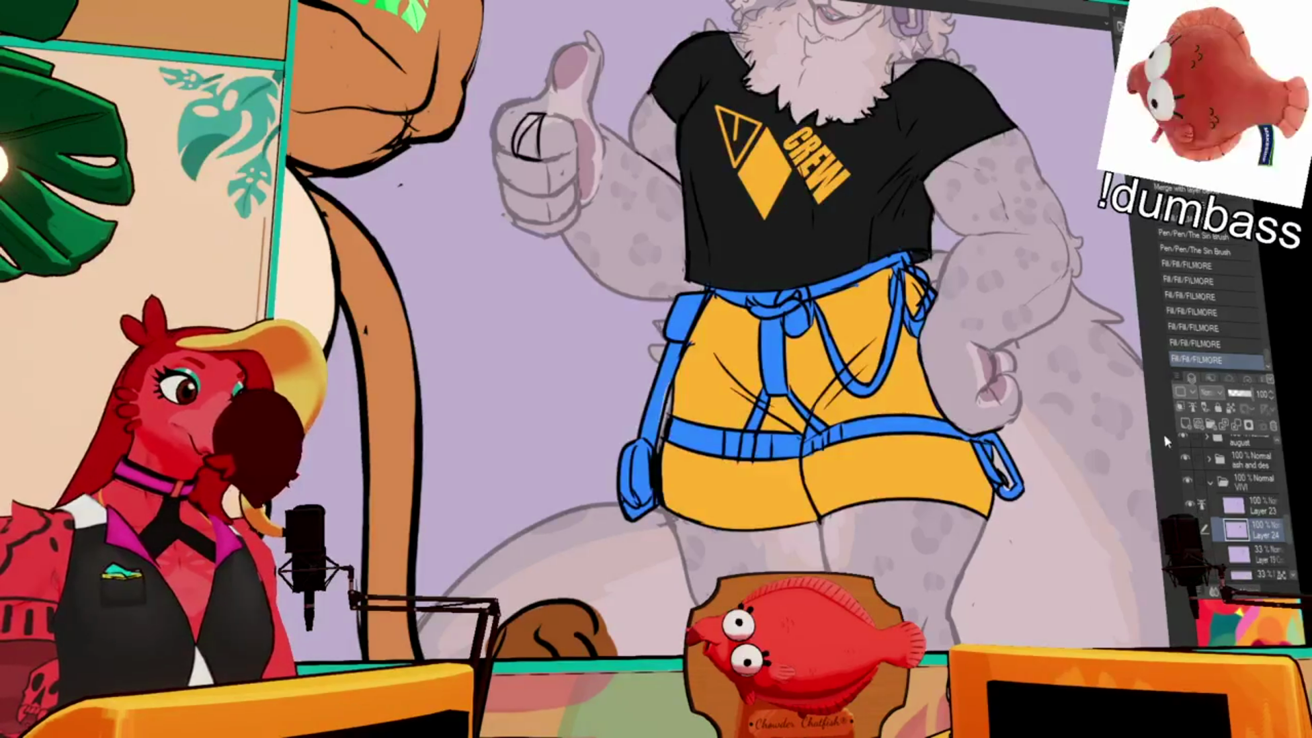
- Fill the gaps between the harness leg straps dark
scroll(792, 328, "up", 1)
mouse_move(762, 441)
left_mouse_down()
mouse_move(752, 424)
mouse_move(771, 402)
mouse_move(765, 437)
mouse_move(796, 410)
mouse_move(824, 441)
left_mouse_up()
left_click_drag(786, 342, 769, 403)
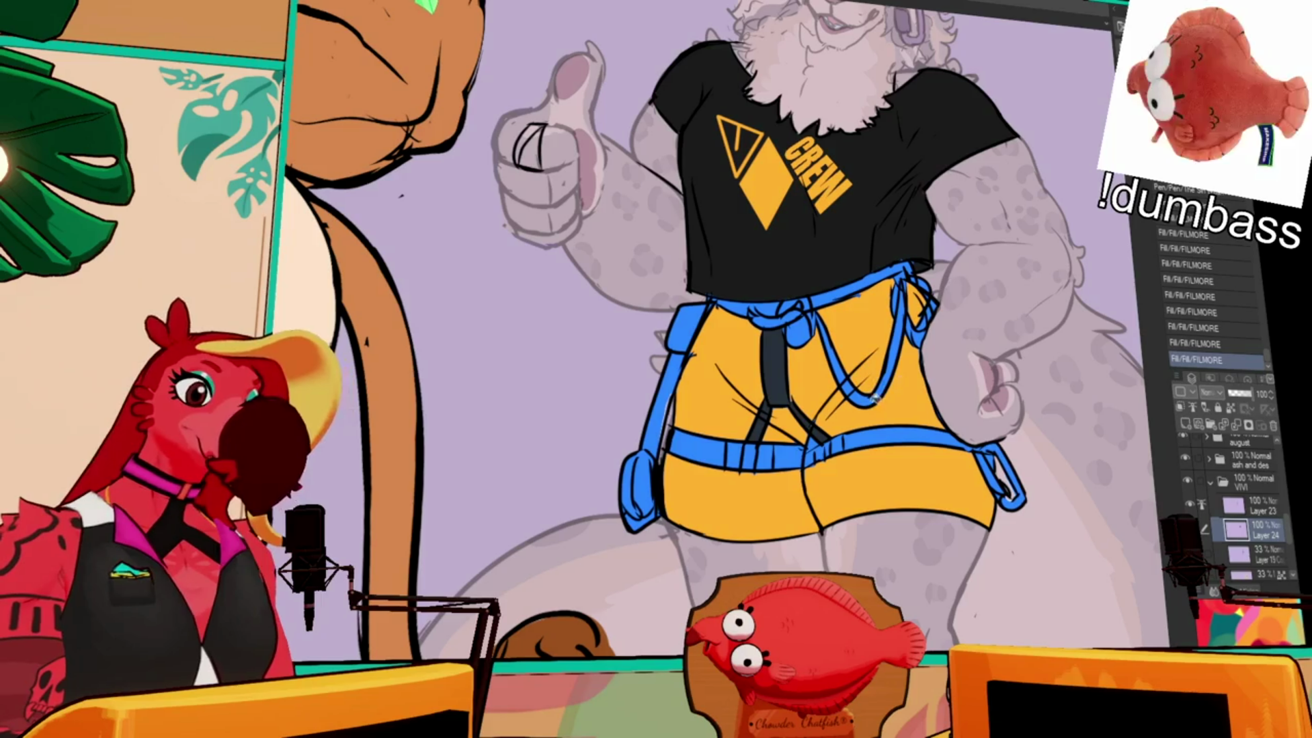
- Fill the harness knot and rope loop white
mouse_move(822, 300)
left_mouse_down()
mouse_move(800, 331)
mouse_move(765, 311)
mouse_move(803, 297)
mouse_move(793, 318)
left_mouse_up()
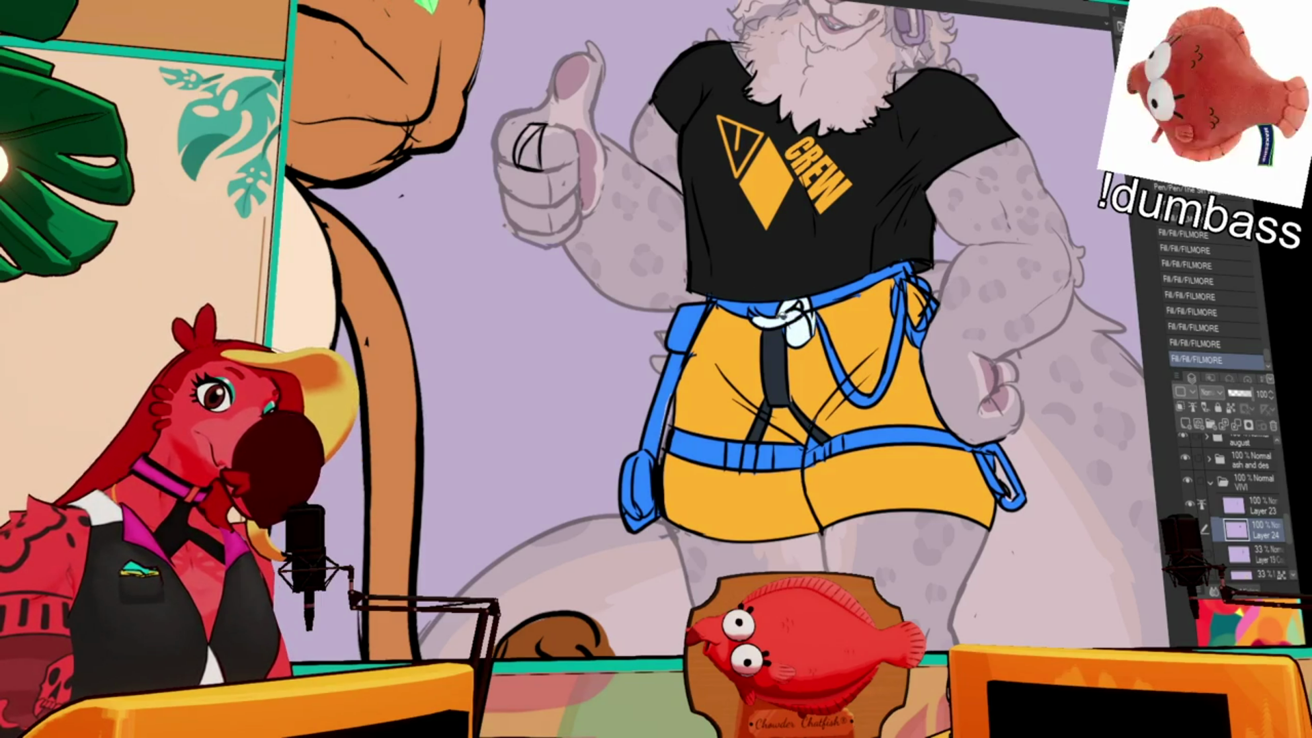
left_click_drag(887, 377, 872, 400)
mouse_move(855, 321)
left_mouse_down()
mouse_move(847, 377)
mouse_move(905, 309)
mouse_move(899, 295)
mouse_move(916, 338)
mouse_move(935, 304)
mouse_move(906, 273)
left_mouse_up()
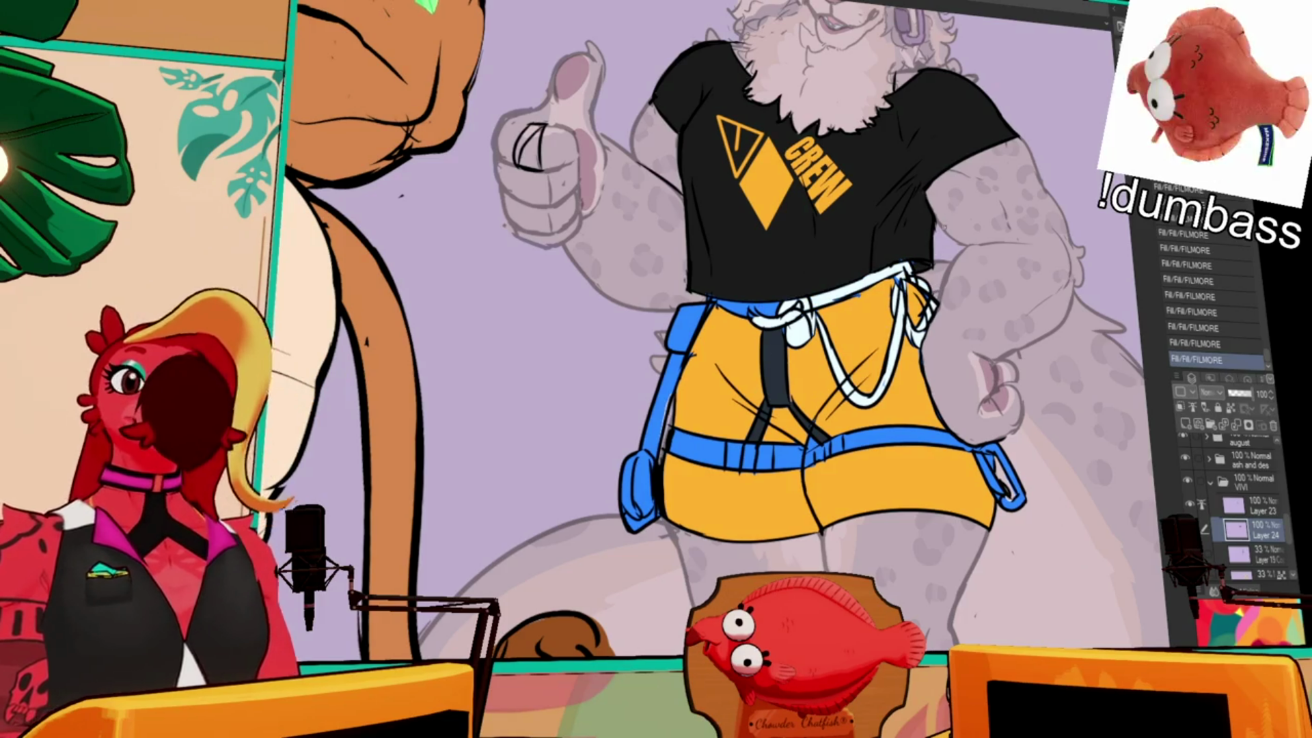
- Ink the belt under the shirt solid black, covering light specks and gaps
left_click_drag(916, 267, 905, 274)
mouse_move(912, 265)
left_mouse_down()
mouse_move(820, 304)
mouse_move(872, 293)
left_mouse_up()
left_click_drag(878, 290, 842, 301)
left_click_drag(851, 294, 907, 268)
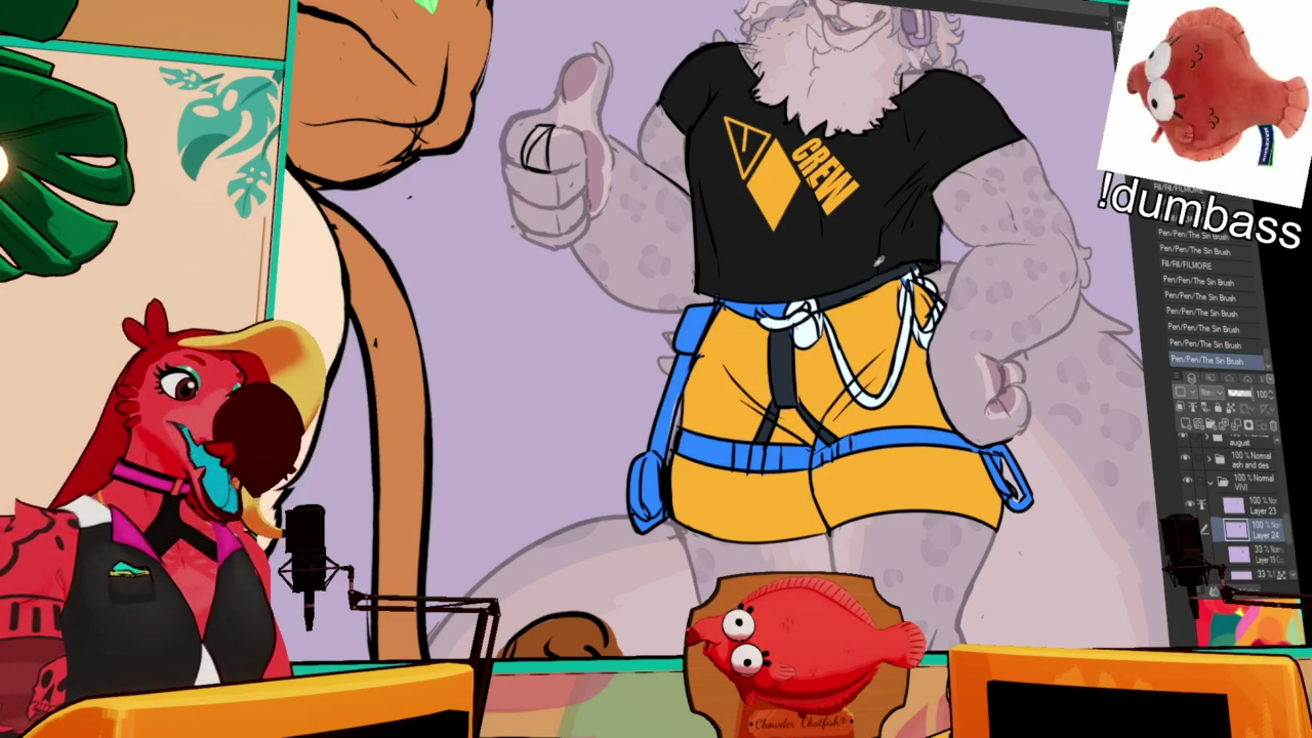
left_click(772, 307)
left_click(742, 307)
left_click_drag(754, 305, 763, 306)
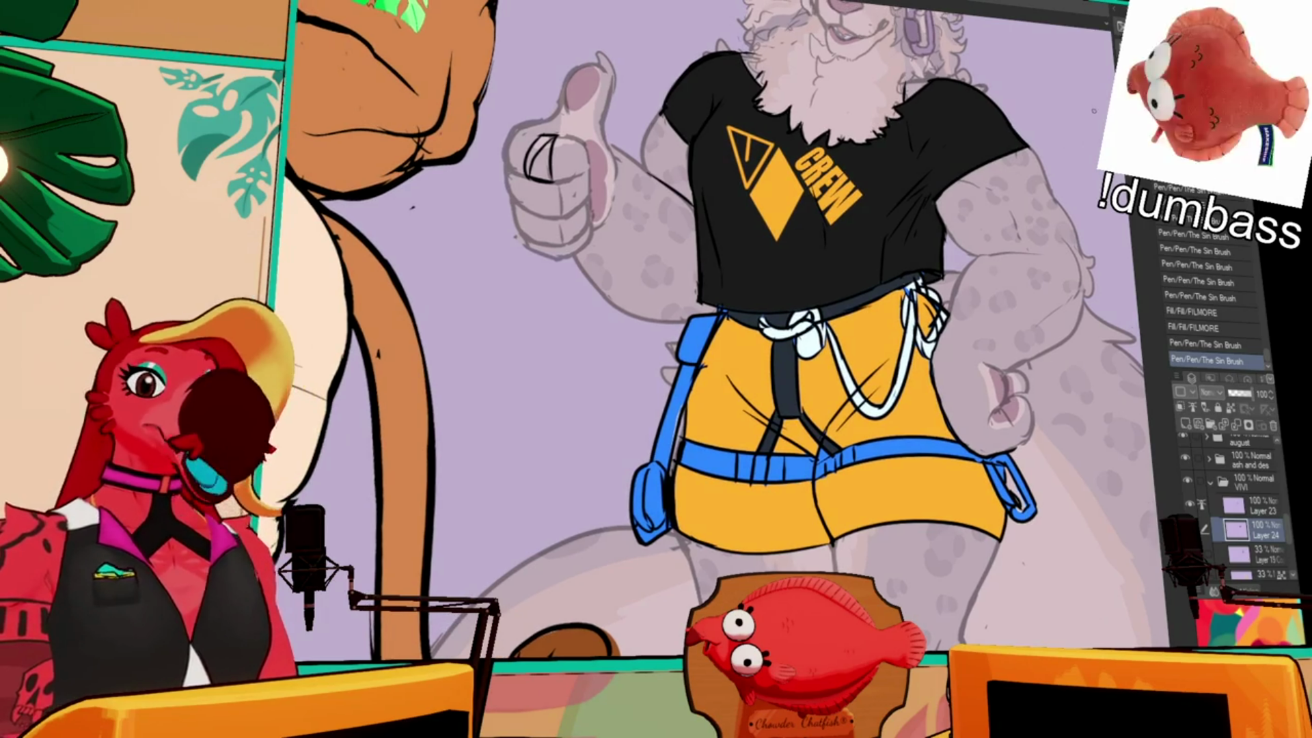
- Fill one more harness strap segment dark
left_click_drag(999, 260, 999, 305)
scroll(994, 307, "down", 2)
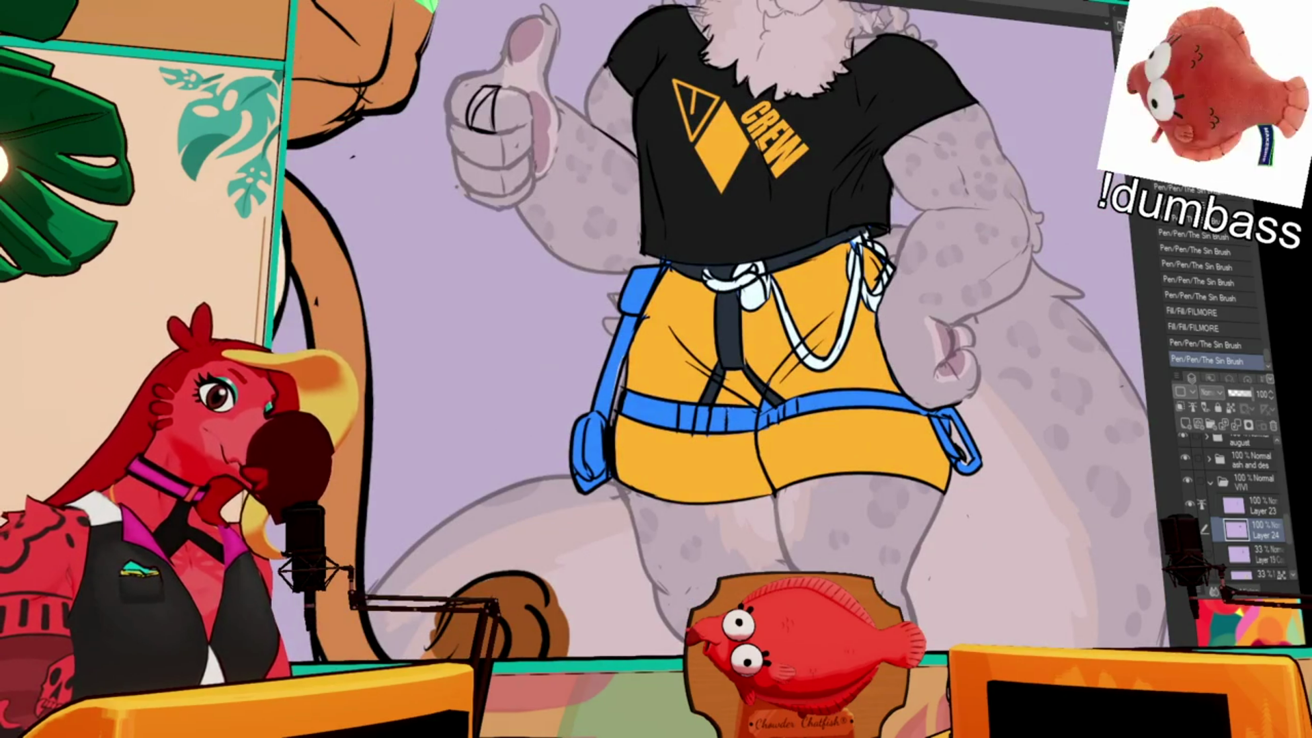
left_click(741, 418)
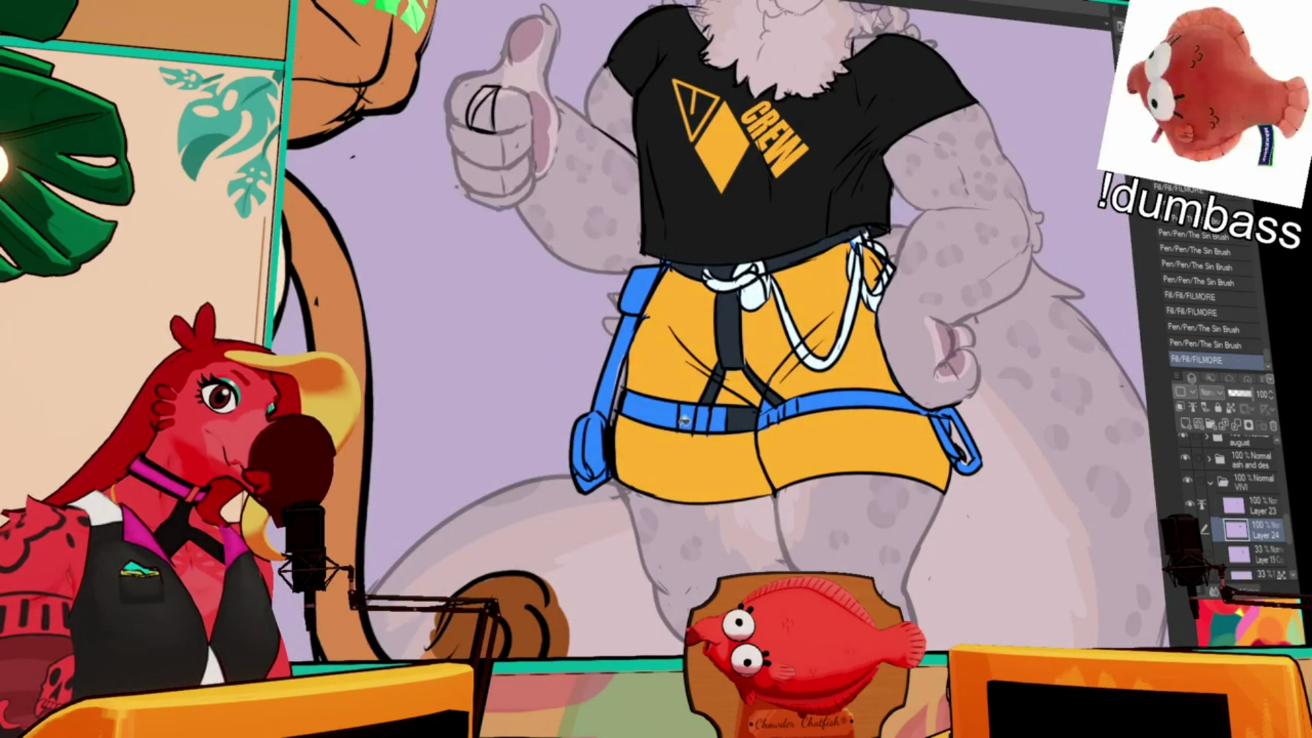
- Fill the front harness strap segments dark and touch up spots around them
left_click(653, 412)
left_click(763, 417)
left_click(810, 402)
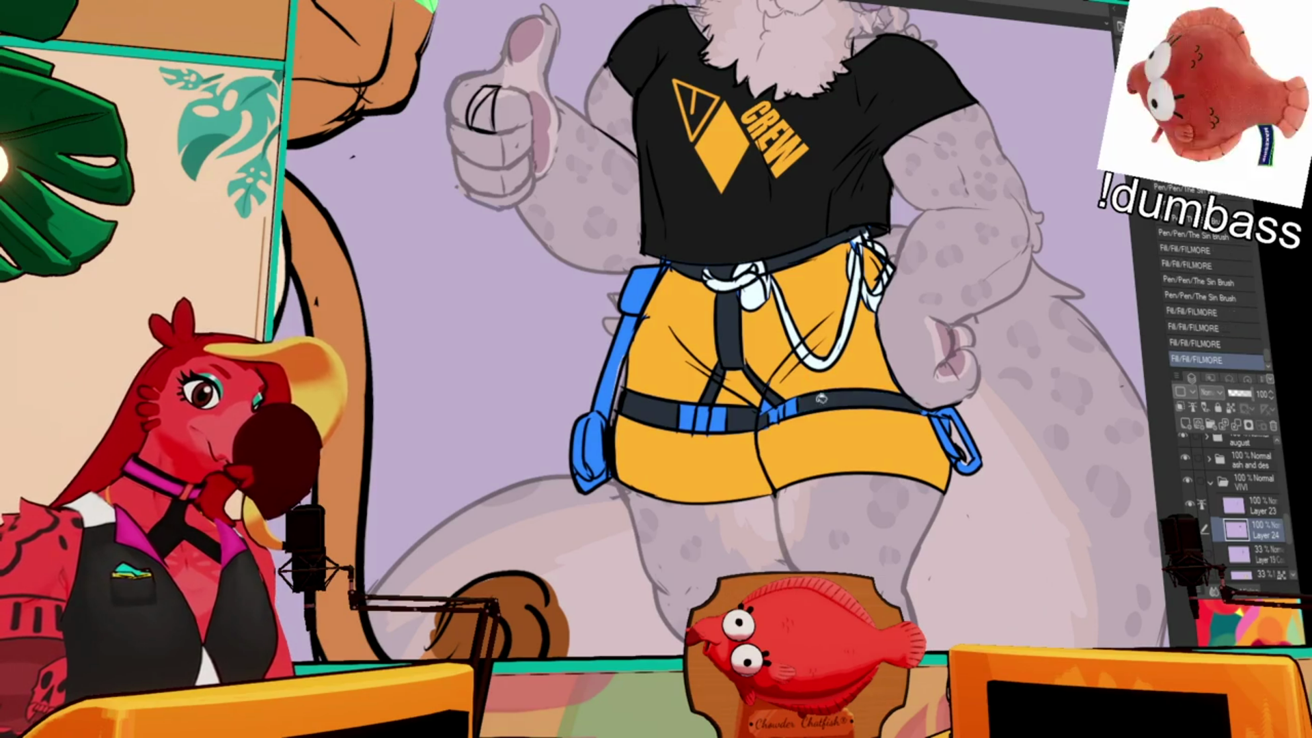
left_click(771, 405)
mouse_move(764, 396)
left_mouse_down()
mouse_move(750, 407)
mouse_move(740, 370)
left_mouse_up()
mouse_move(738, 372)
left_mouse_down()
mouse_move(728, 387)
mouse_move(772, 385)
left_mouse_up()
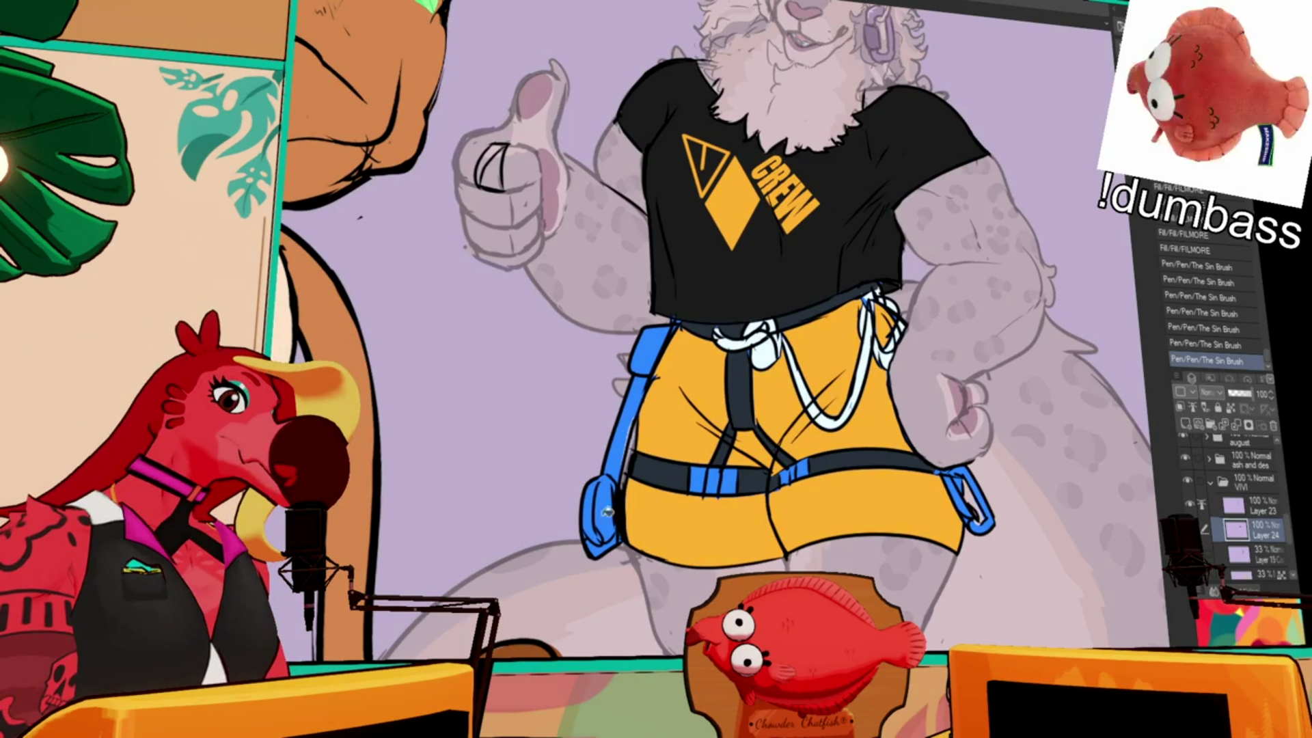
- Turn the left and right carabiners grey, erasing stray colour around them
left_click(596, 519)
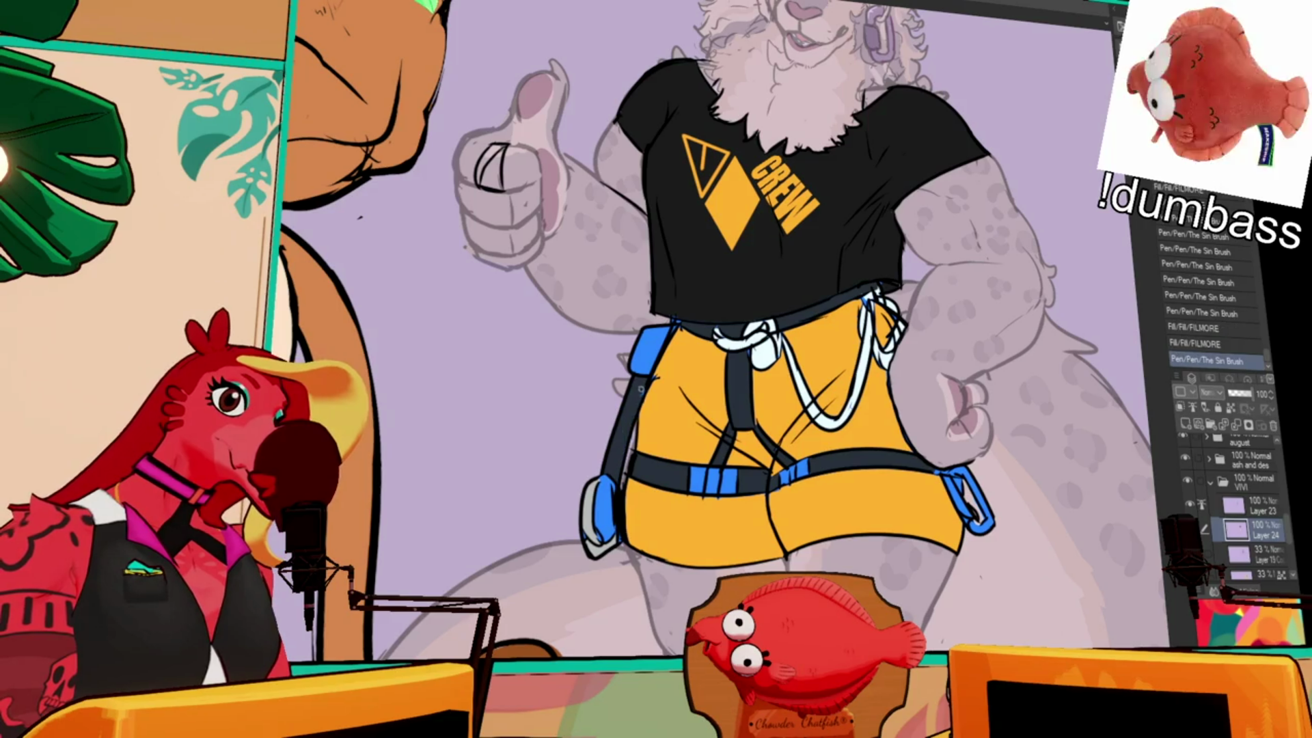
left_click(660, 339)
key("e")
left_click_drag(605, 492, 603, 533)
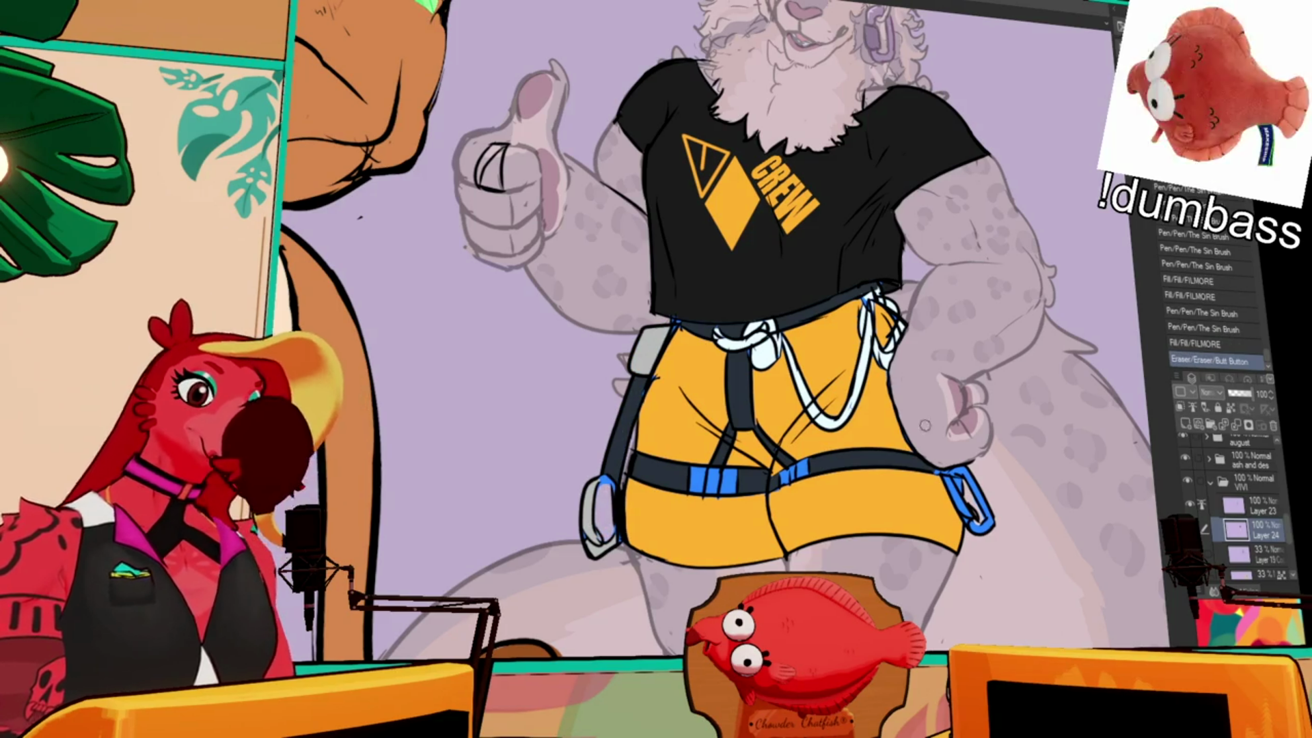
left_click_drag(957, 485, 965, 496)
left_click(960, 483)
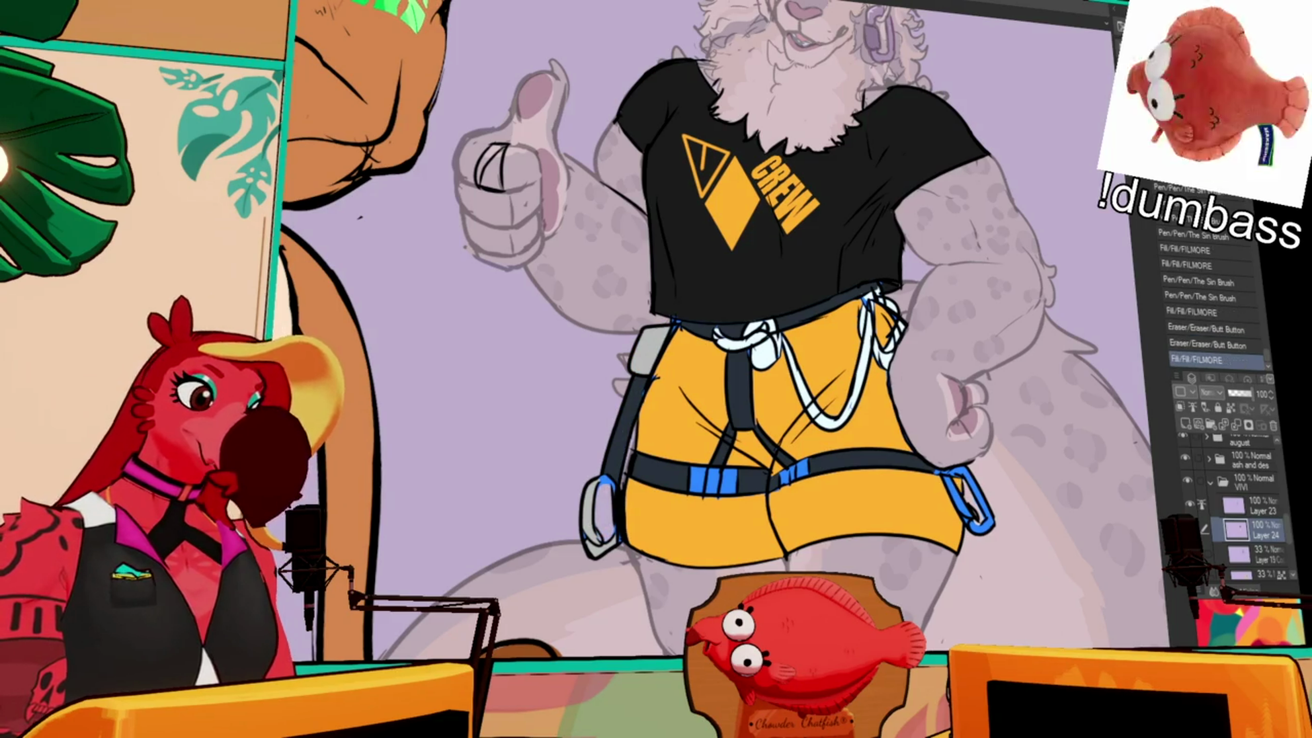
left_click(969, 478)
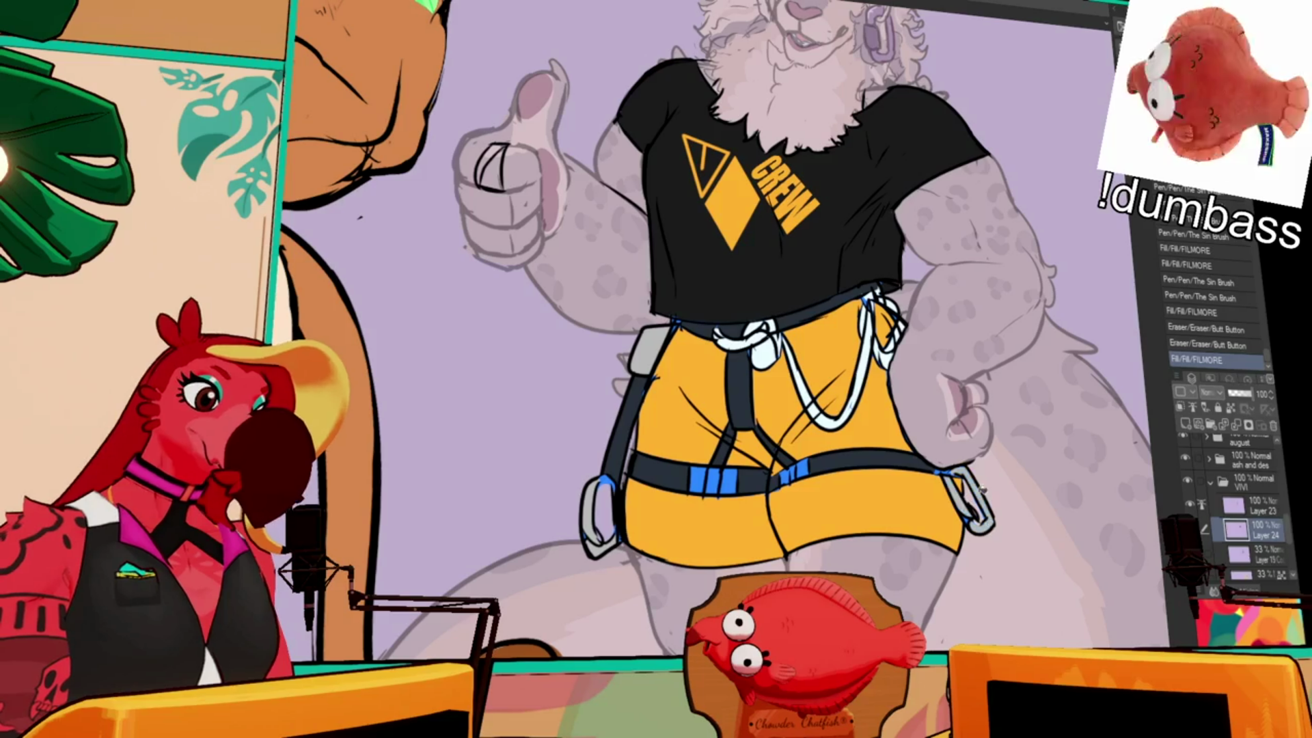
scroll(985, 566, "up", 3)
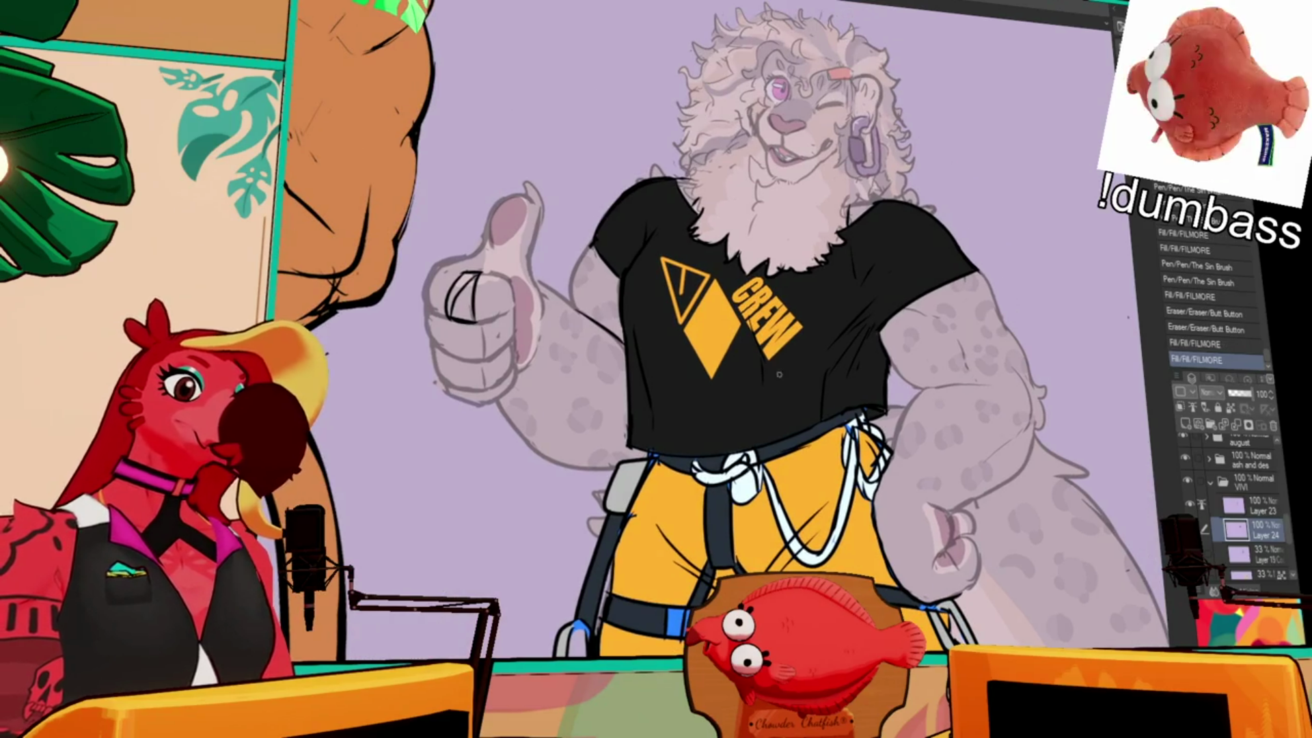
- Select the black shirt and paint yellow trim along the first sleeve edge
left_click(913, 293)
left_click_drag(879, 321, 974, 268)
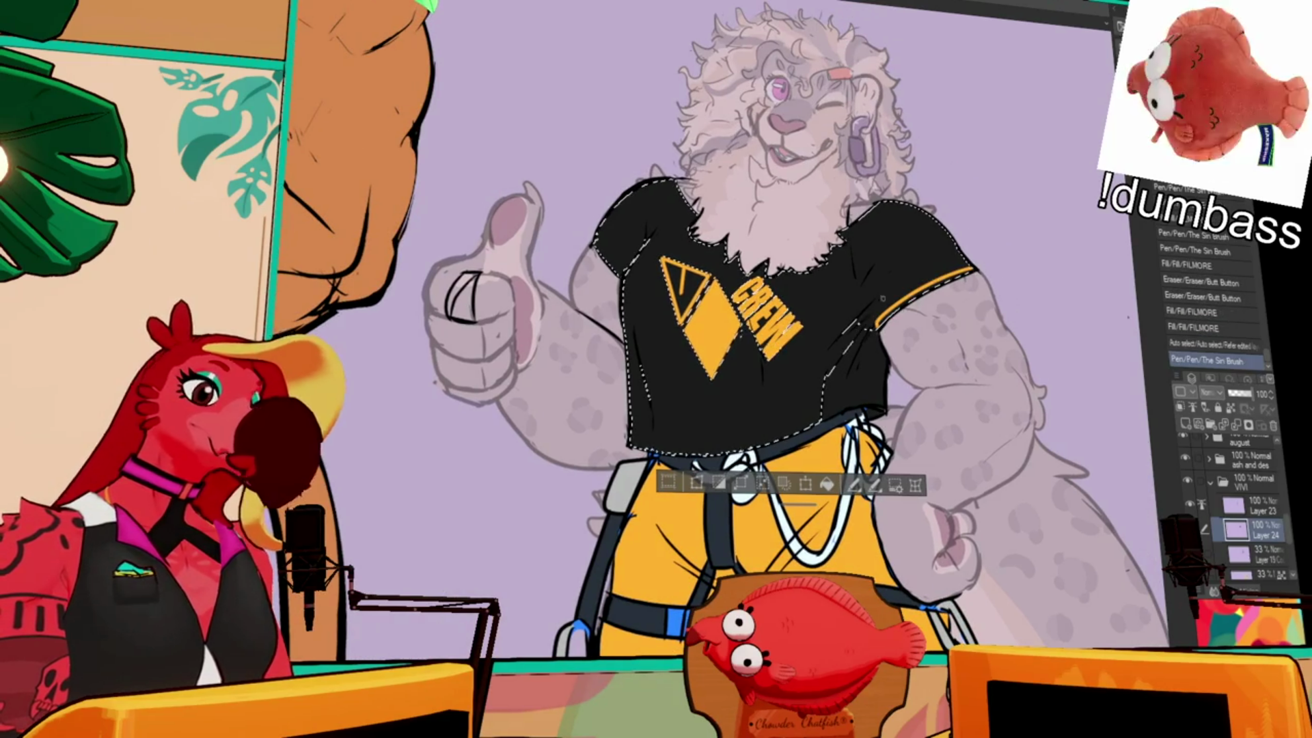
mouse_move(880, 321)
left_mouse_down()
mouse_move(970, 270)
mouse_move(944, 282)
left_mouse_up()
scroll(772, 328, "up", 3)
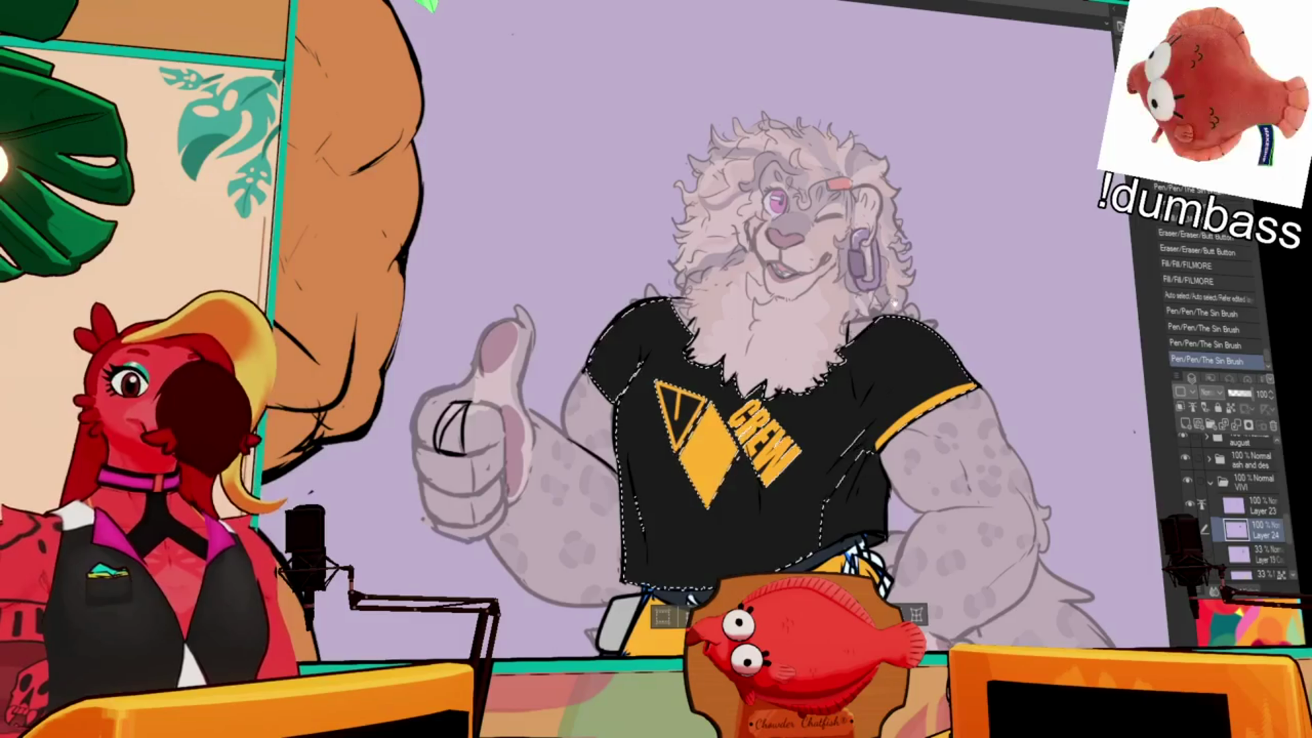
key("ctrl+d")
left_click_drag(629, 376, 646, 404)
key("ctrl+z")
key("ctrl+z")
- Add yellow trim along the other sleeve, deselect, and touch up the trim near the arm
left_click_drag(795, 399, 811, 419)
key("ctrl+d")
scroll(957, 249, "down", 3)
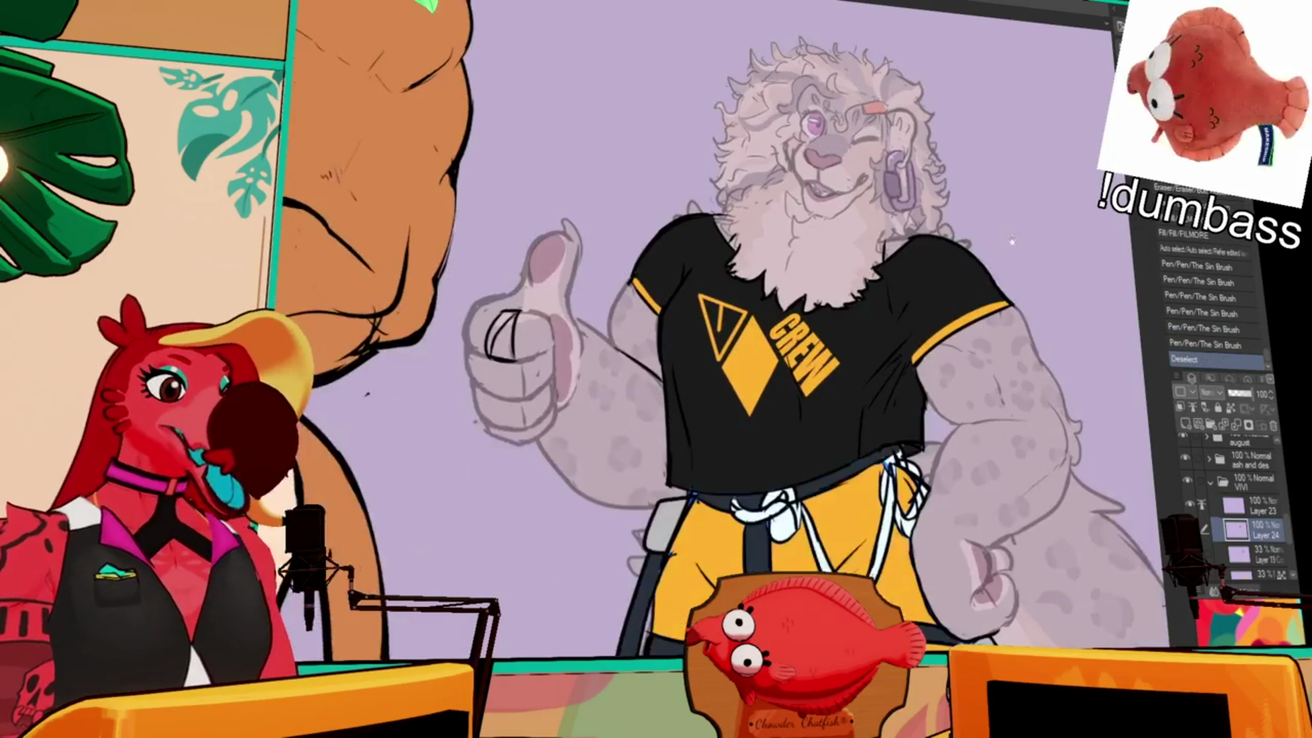
left_click_drag(913, 395, 897, 410)
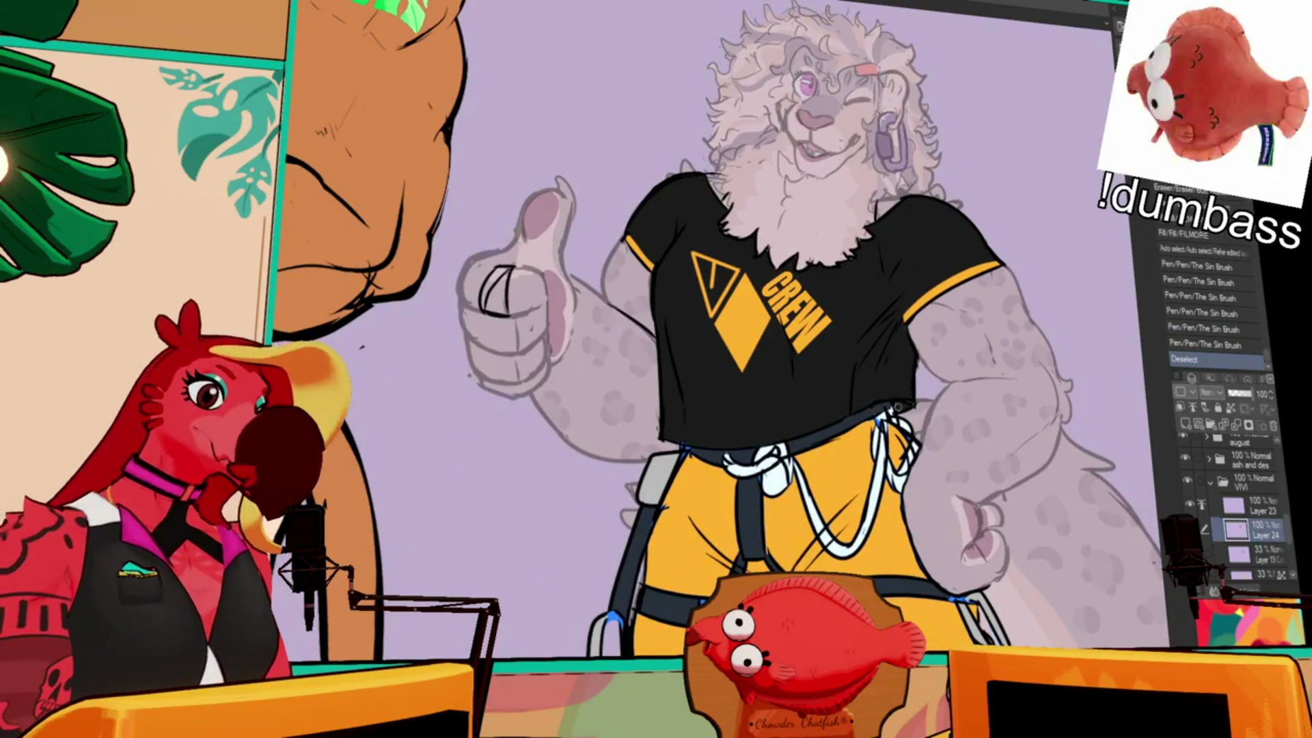
scroll(998, 314, "up", 1)
scroll(982, 350, "down", 4)
scroll(989, 348, "up", 3)
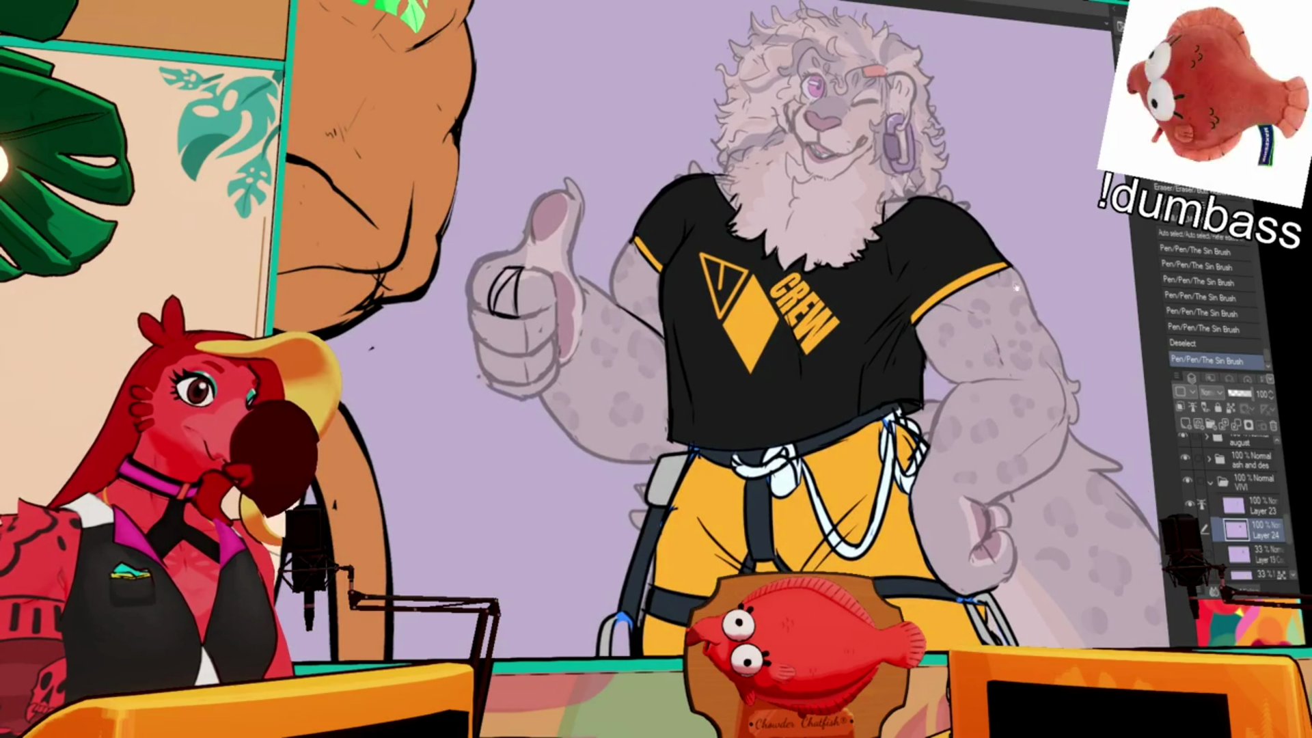
key("ctrl+minus")
scroll(965, 236, "down", 1)
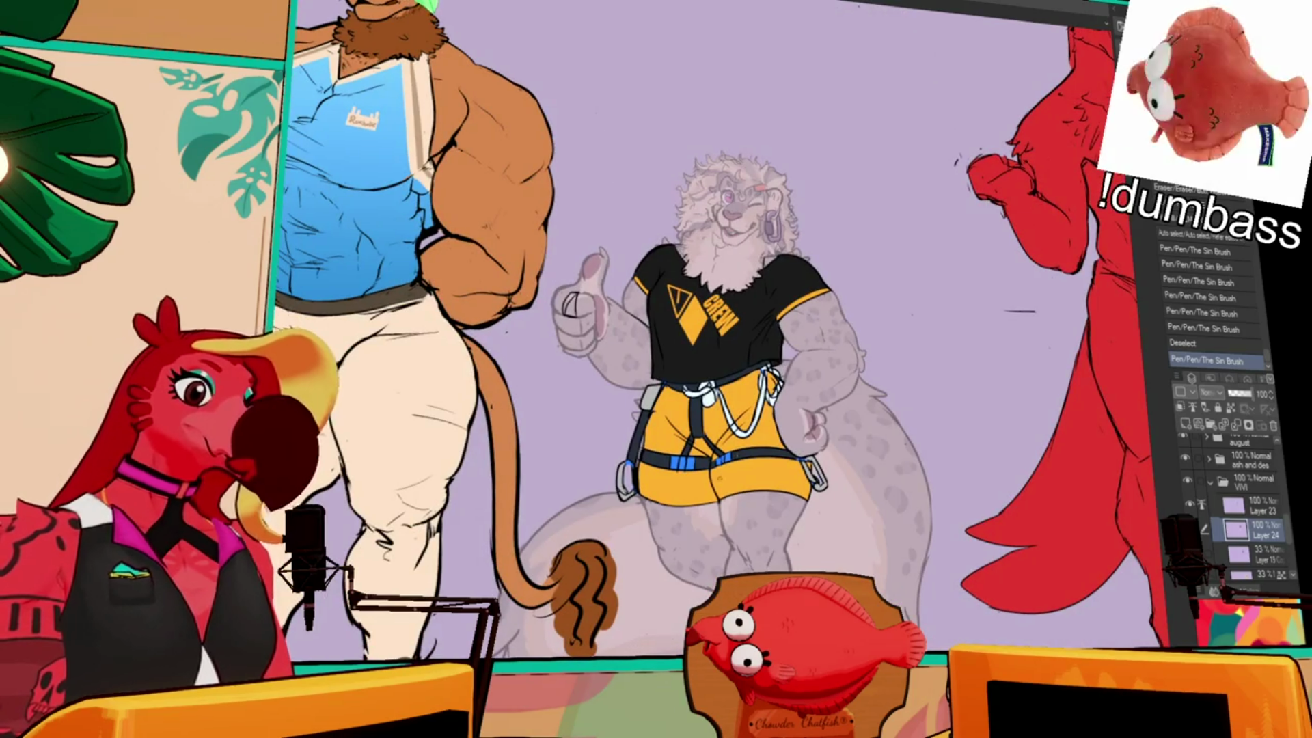
- Touch up small details around the shirt logo with The Sin Brush
left_click(844, 314)
scroll(843, 314, "up", 2)
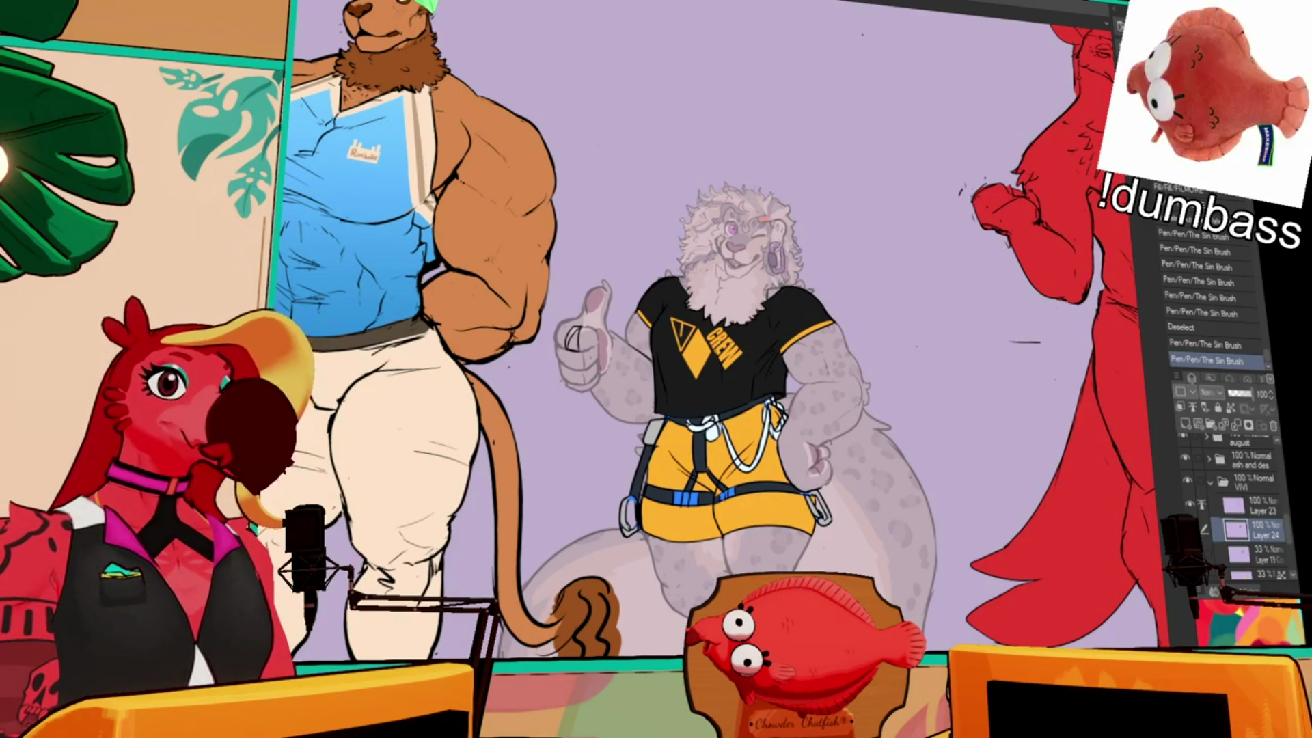
scroll(630, 336, "up", 5)
left_click_drag(835, 328, 834, 301)
mouse_move(831, 311)
left_mouse_down()
mouse_move(845, 294)
mouse_move(833, 313)
mouse_move(830, 302)
left_mouse_up()
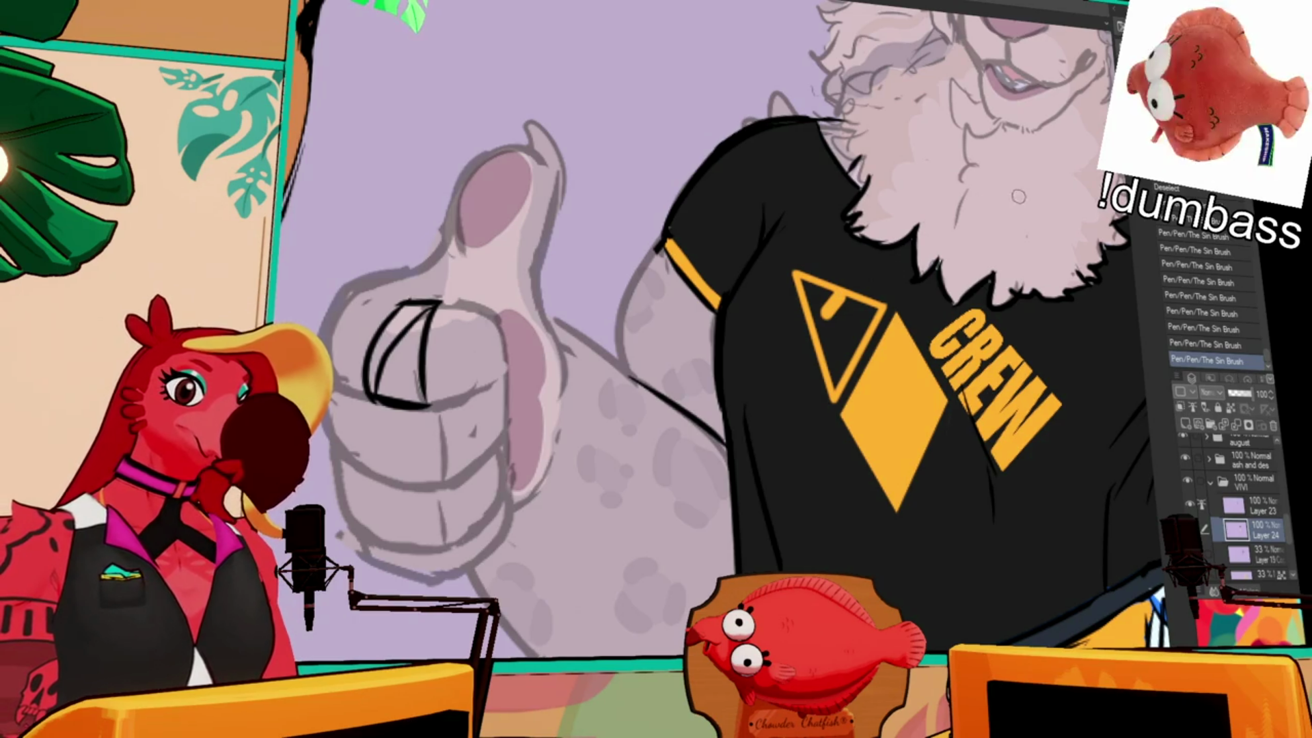
scroll(683, 246, "down", 5)
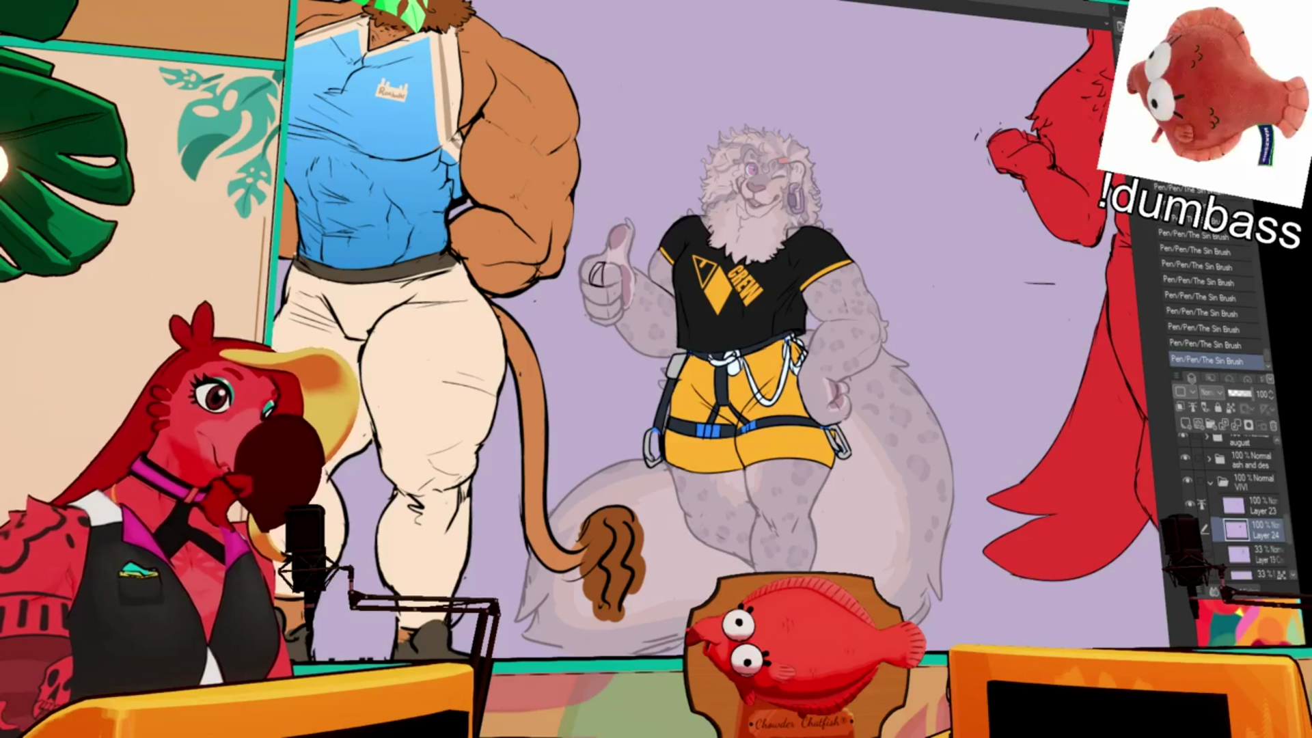
- Select and fill the shirt, shorts and harness area, then set Layer 19 to full opacity
left_click(1216, 533, "ctrl")
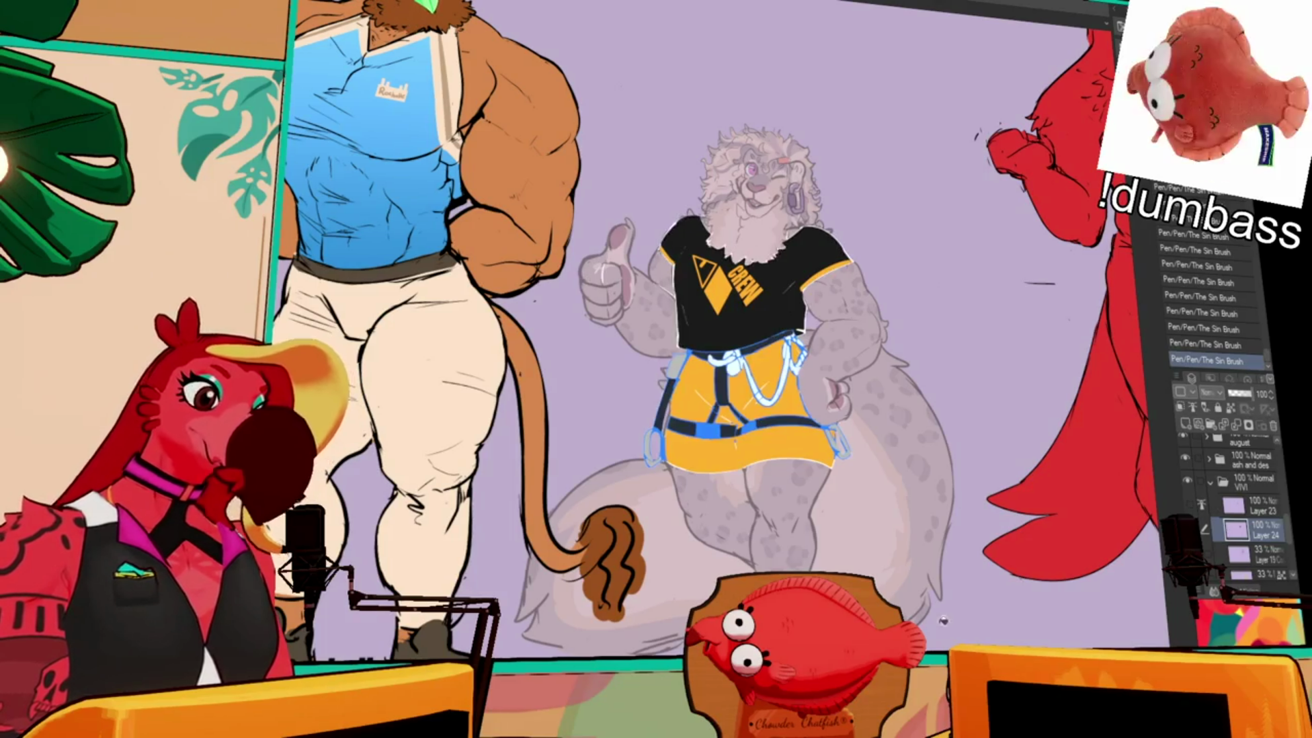
key("alt+BackSpace")
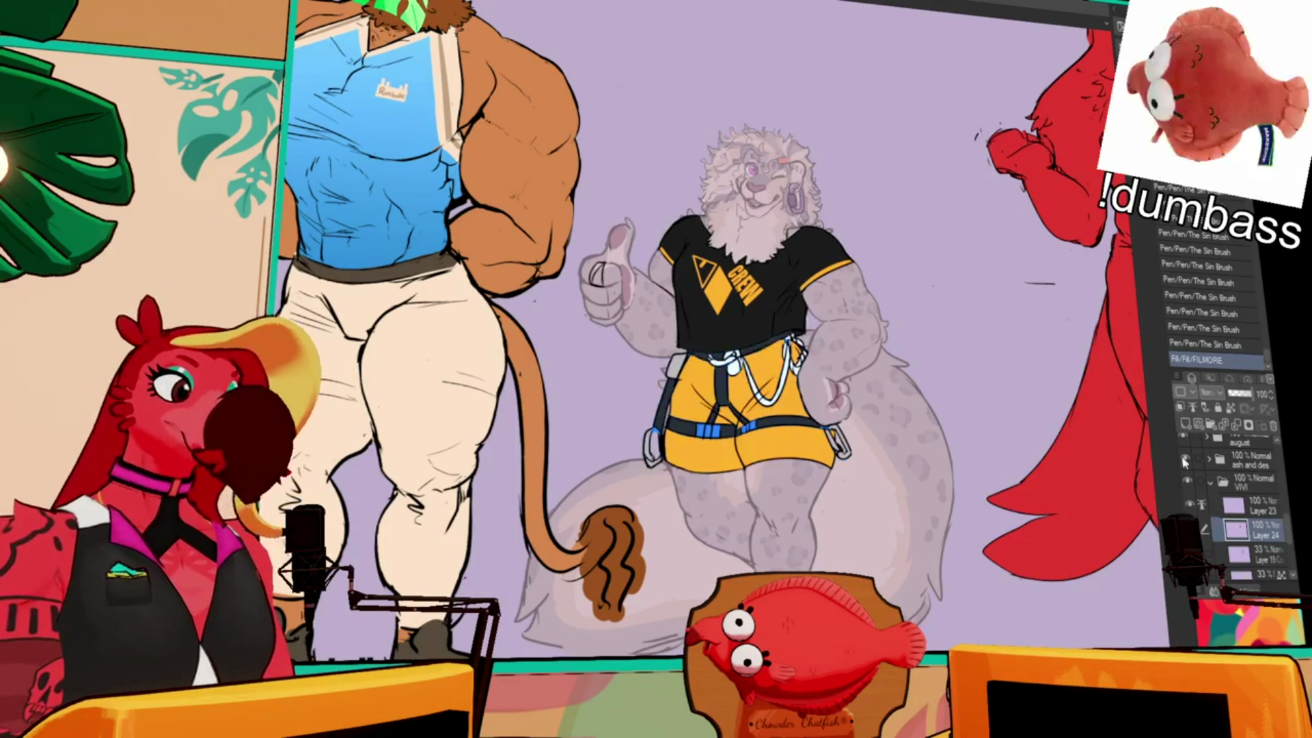
left_click_drag(752, 438, 765, 447)
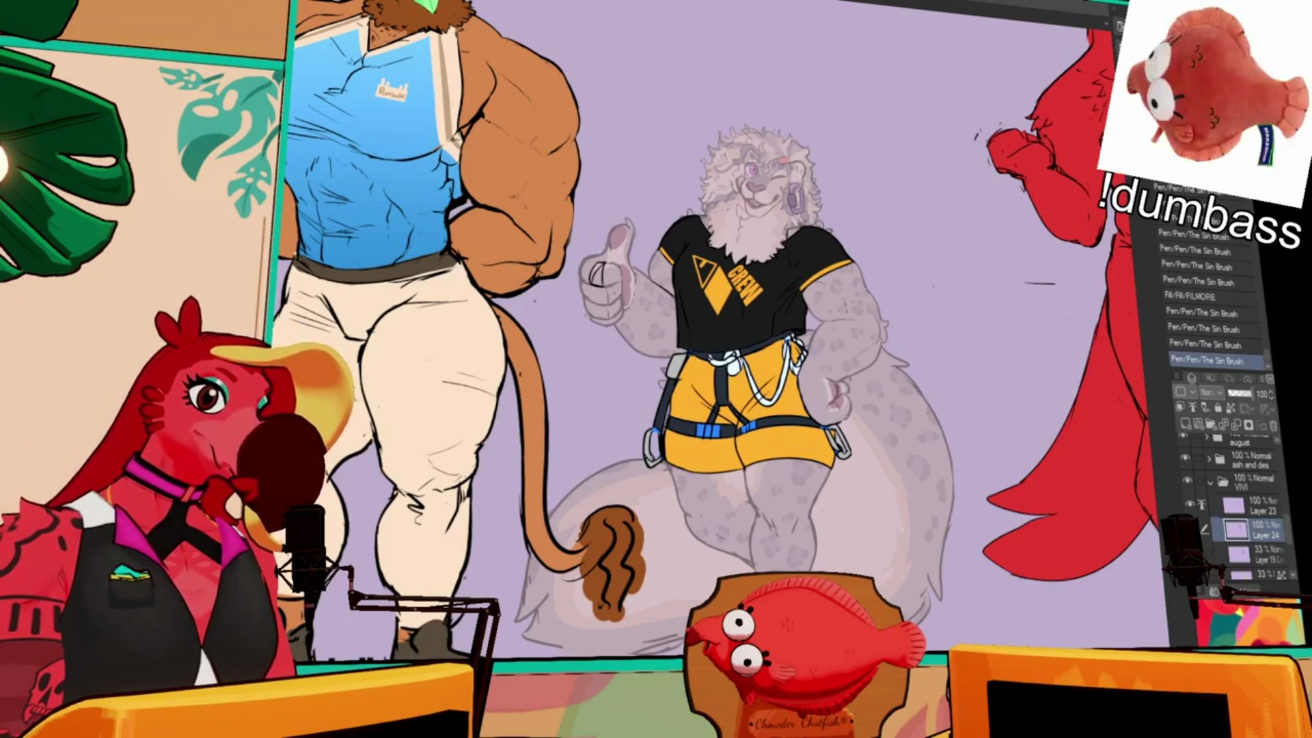
left_click(1261, 555)
- Set Layer 19's opacity back to 100% and make Layer 24 the active layer
left_click(1252, 393)
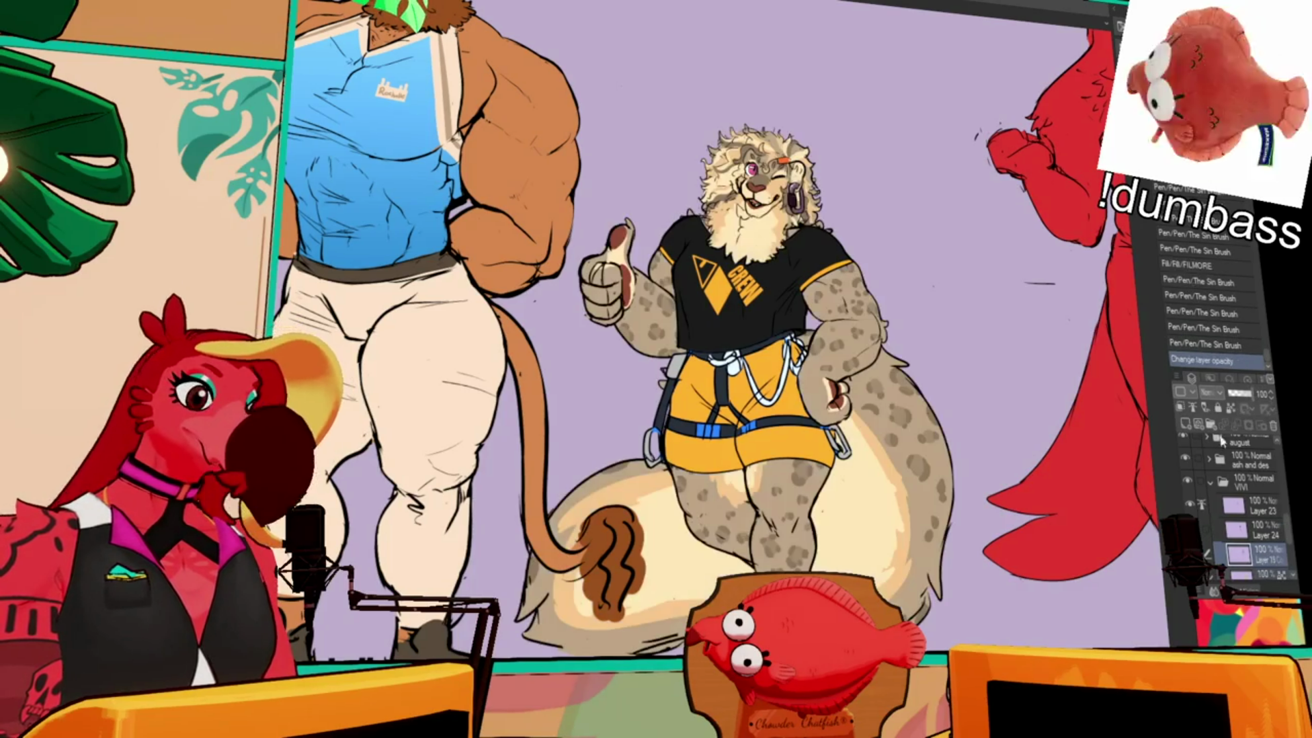
left_click(1264, 511)
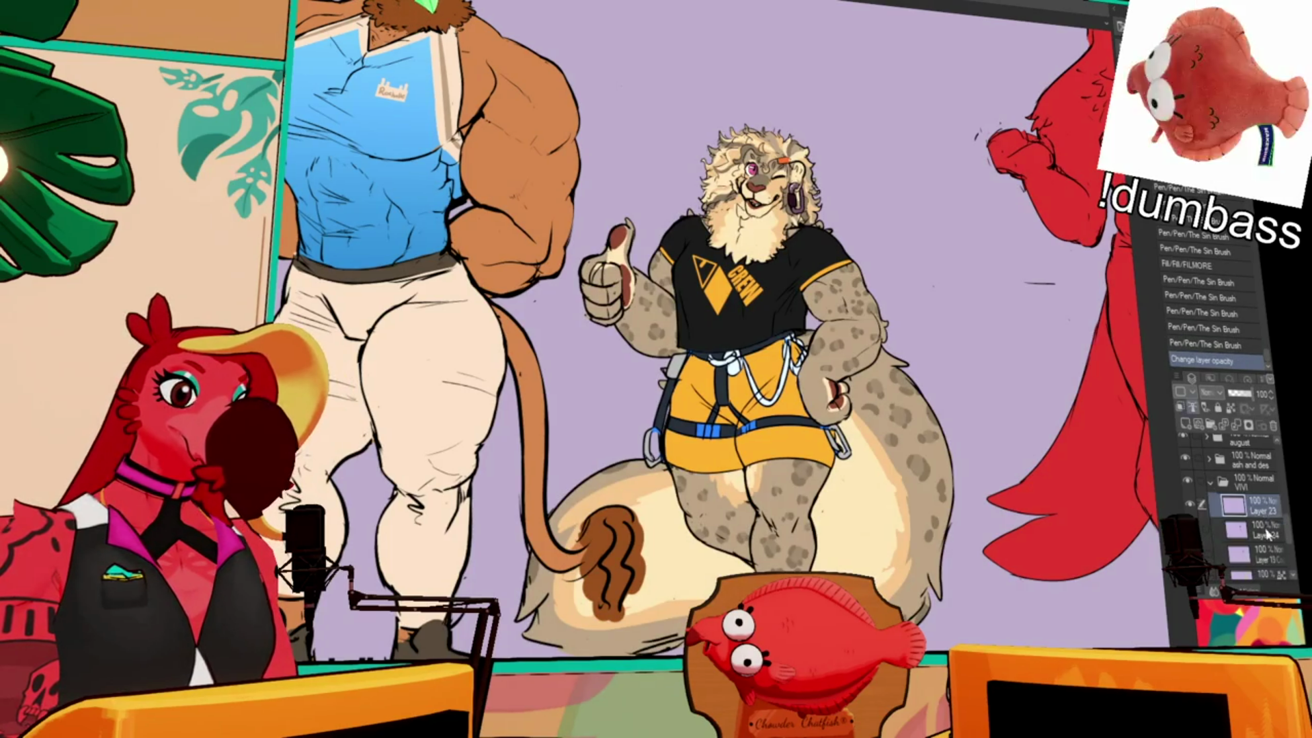
left_click(1267, 536)
- Ink small touch-up strokes with The Sin Brush on Vivi near her harness
mouse_move(752, 341)
left_mouse_down()
mouse_move(766, 349)
mouse_move(765, 390)
left_mouse_up()
scroll(718, 328, "up", 2)
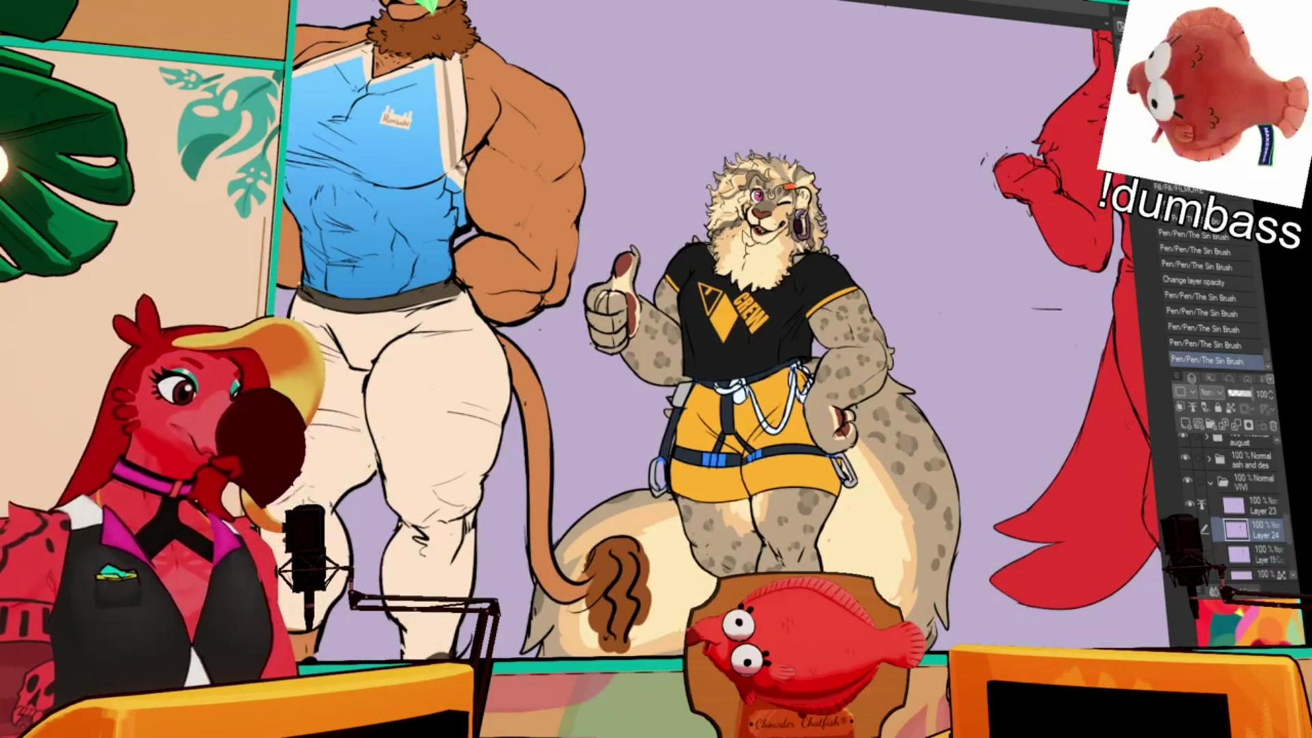
left_click_drag(679, 387, 687, 403)
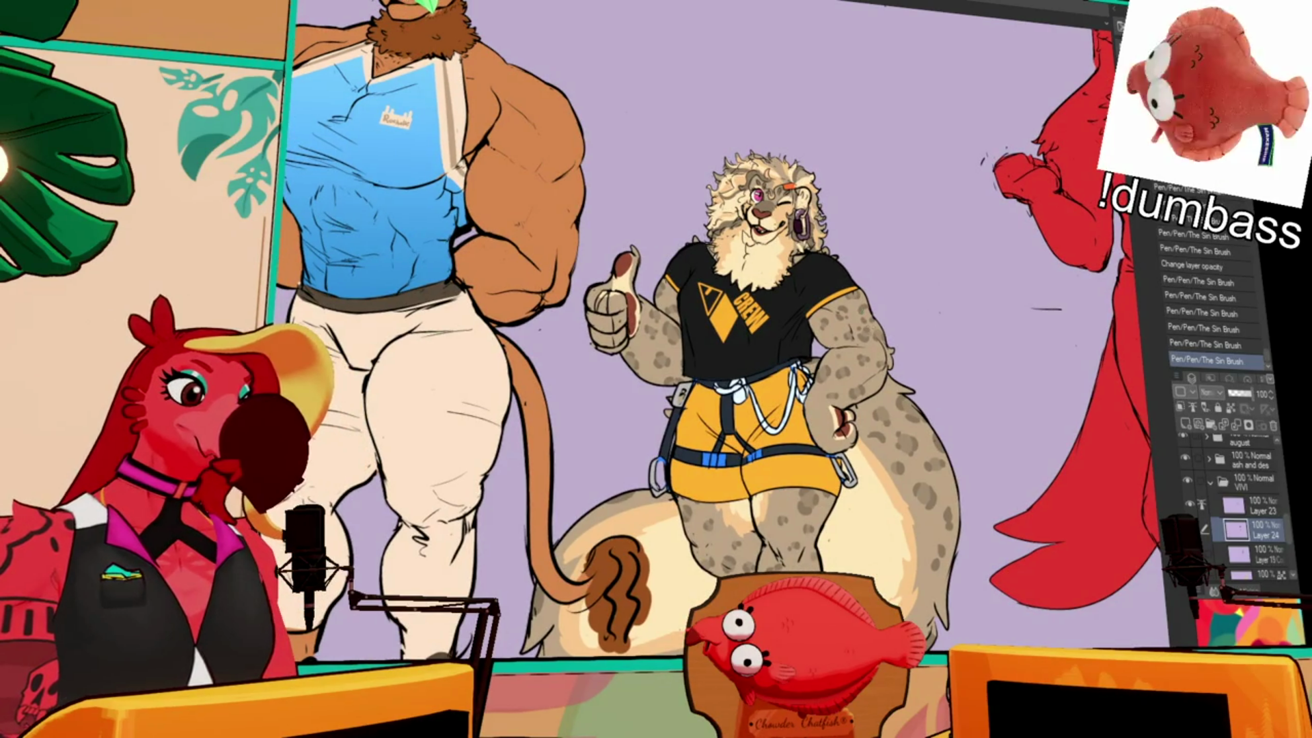
scroll(942, 365, "down", 1)
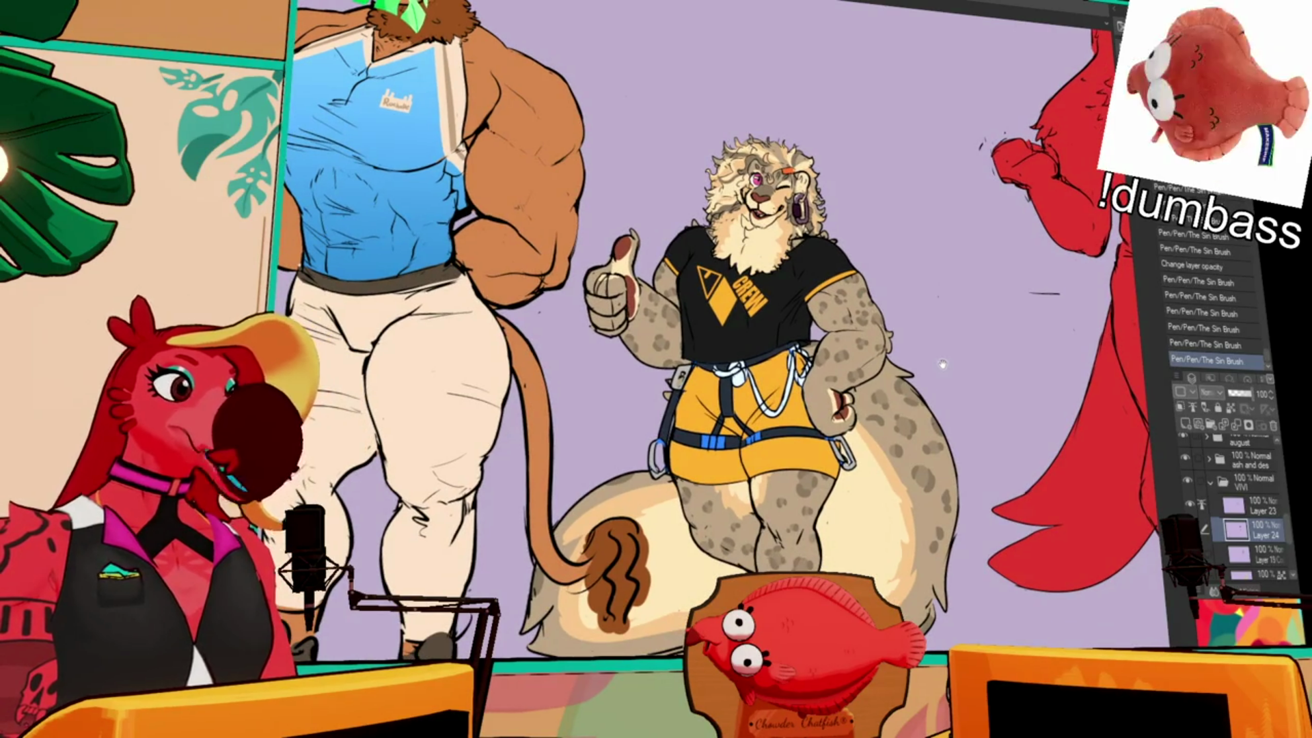
scroll(942, 366, "down", 5)
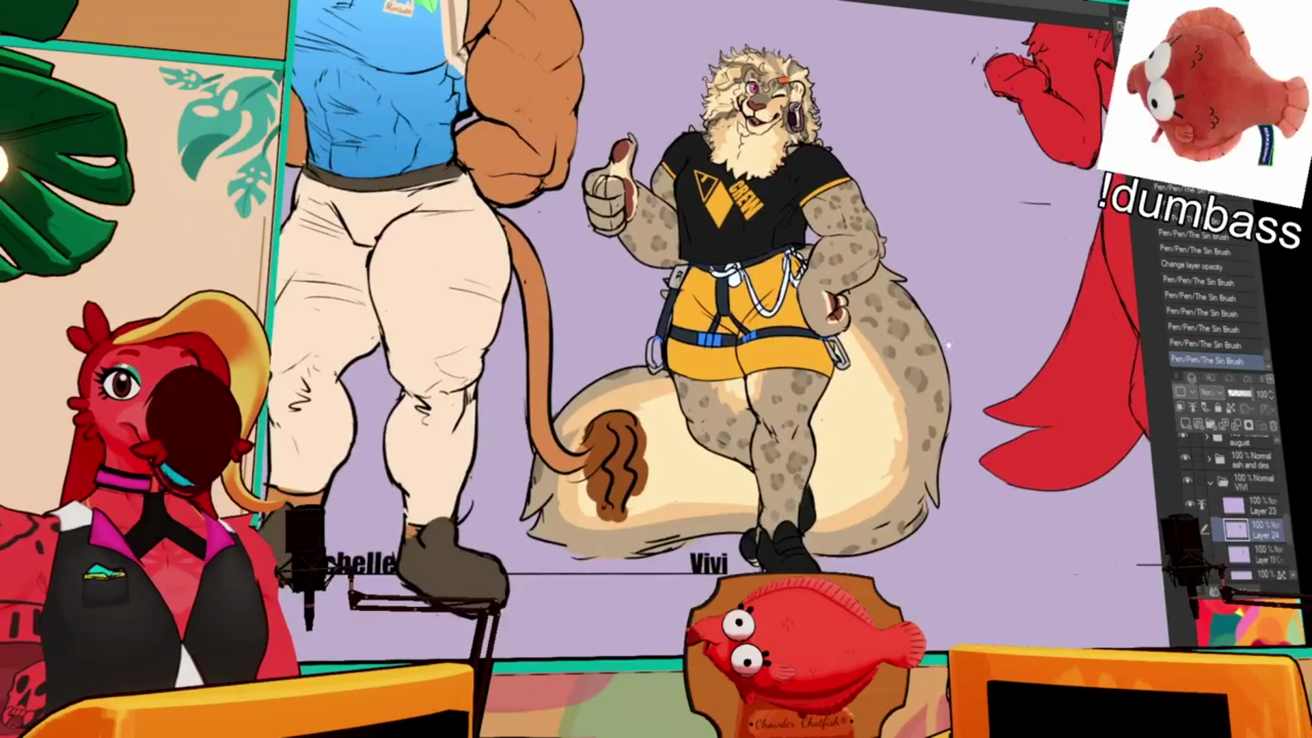
scroll(948, 342, "down", 2)
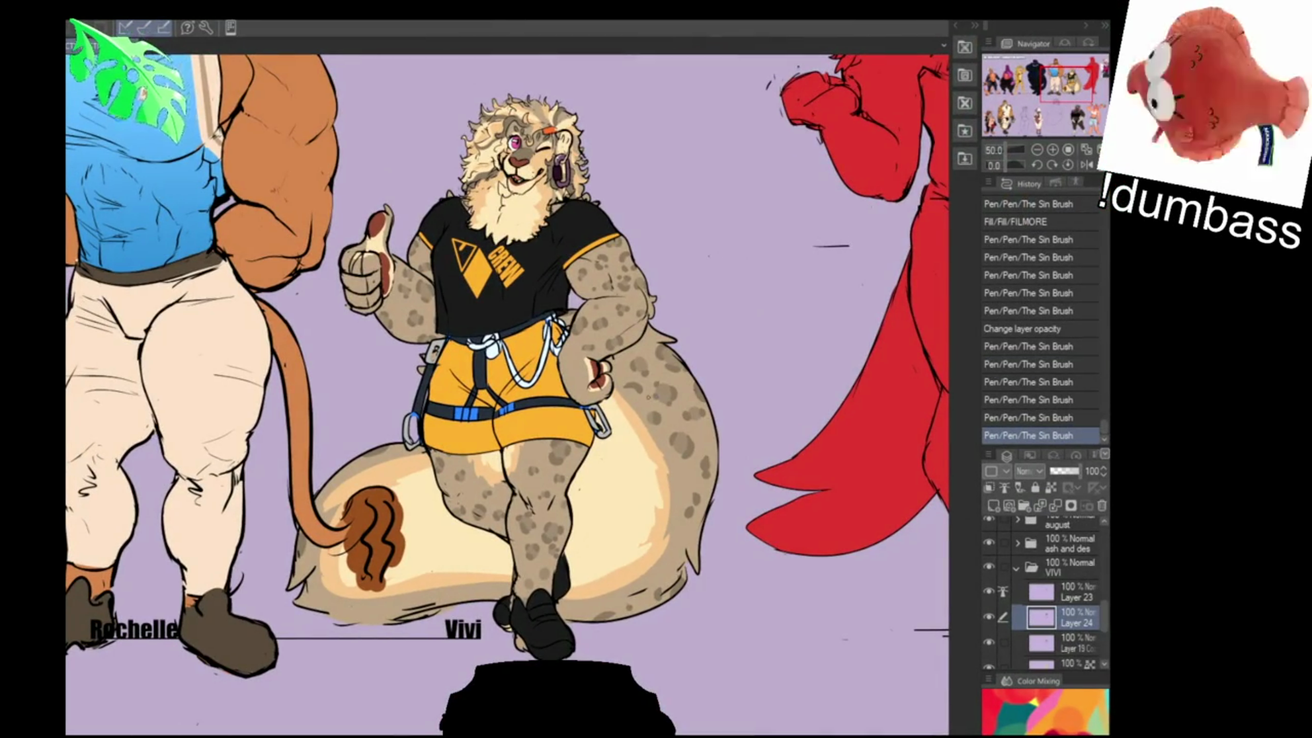
- Zoom in on Vivi and check Layer 23 and the clothing layer by toggling their visibility
scroll(506, 383, "up", 2)
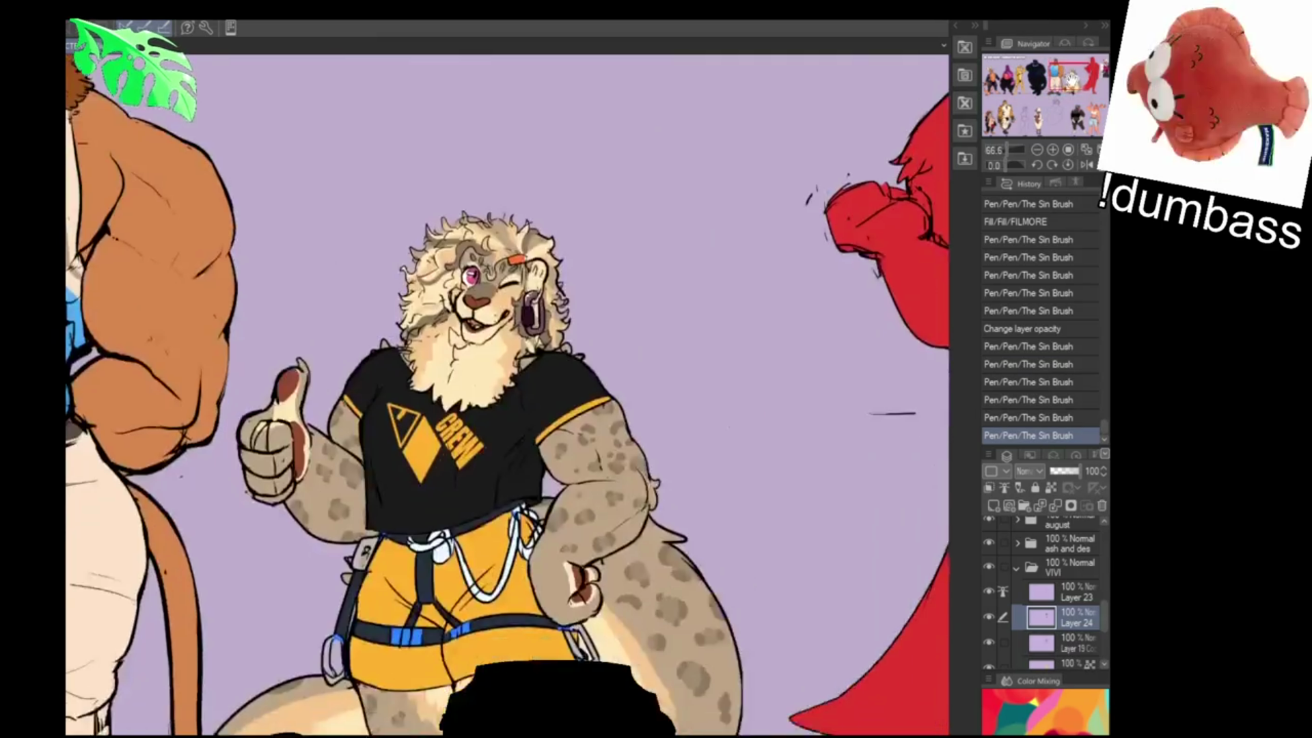
mouse_move(506, 383)
left_mouse_down()
mouse_move(605, 130)
mouse_move(634, 263)
mouse_move(657, 284)
left_mouse_up()
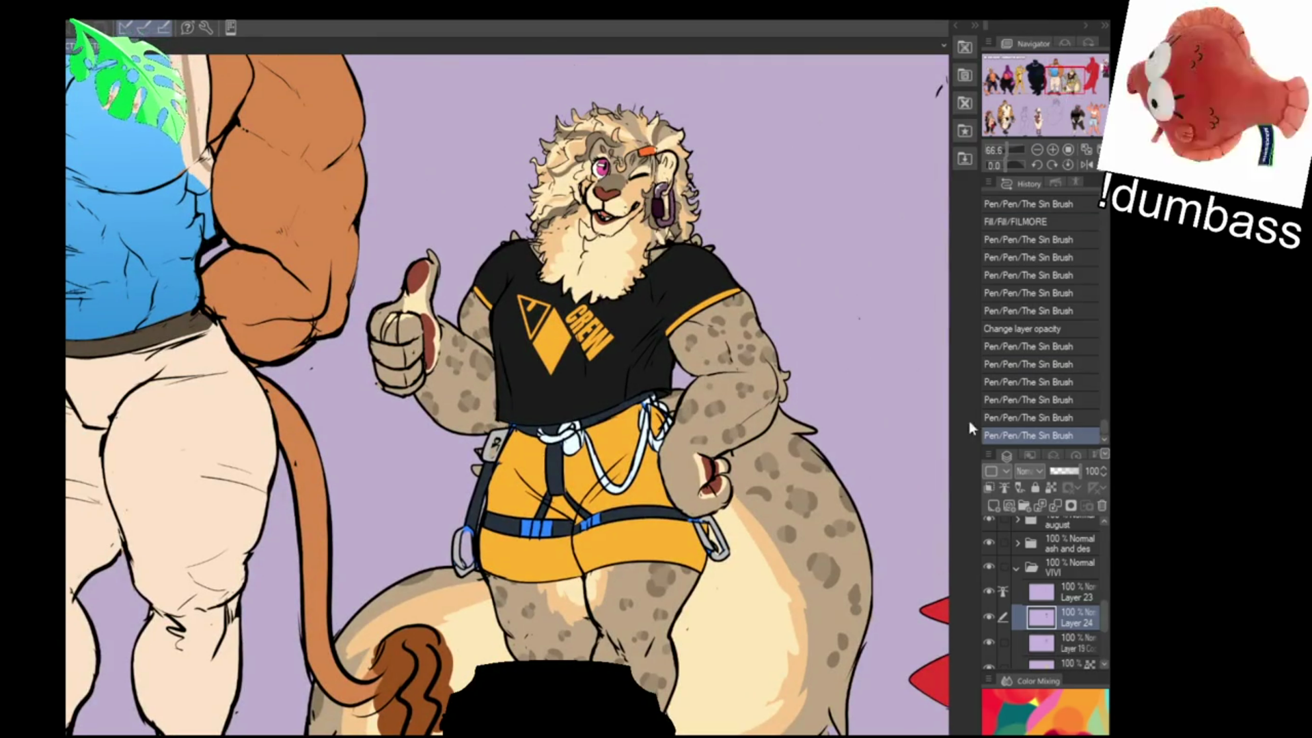
left_click(988, 591)
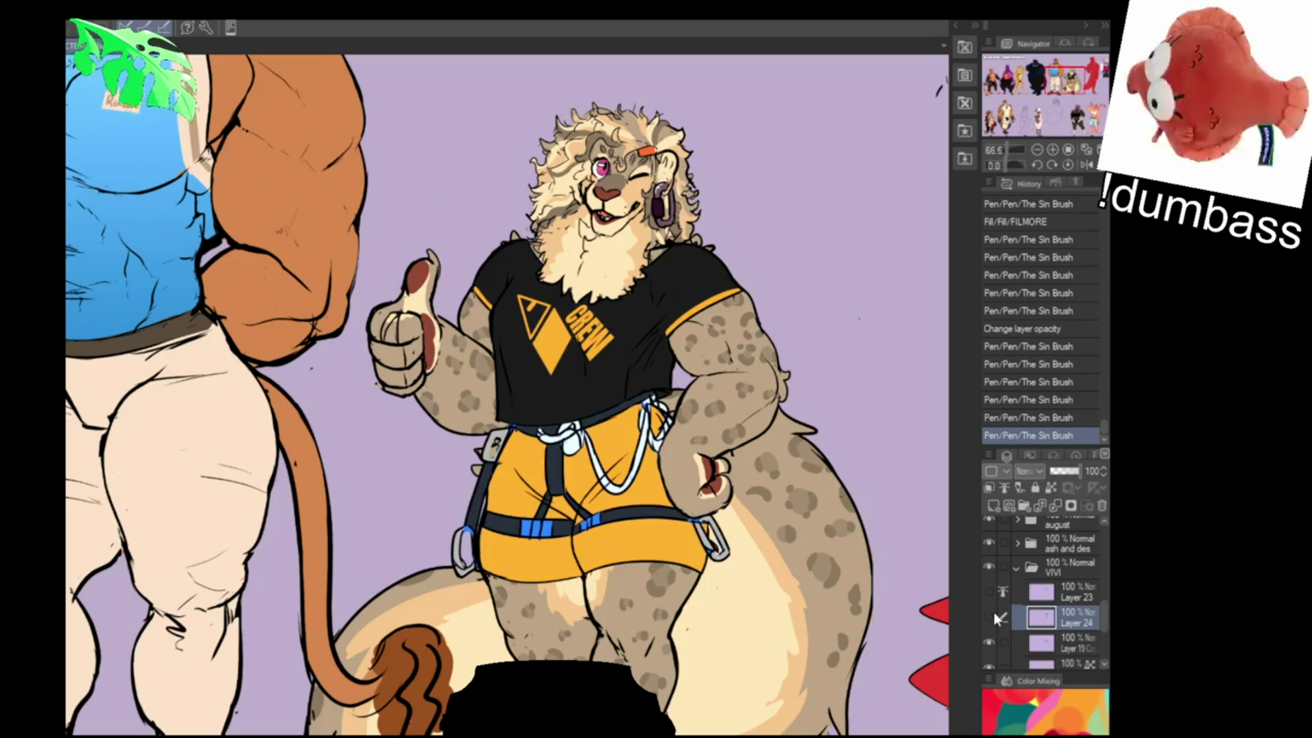
left_click(993, 612)
left_click(990, 586)
- Fill the remaining gaps in Vivi's thumb and add a small ink stroke there
left_click(390, 330)
left_click(392, 326)
left_click(398, 316)
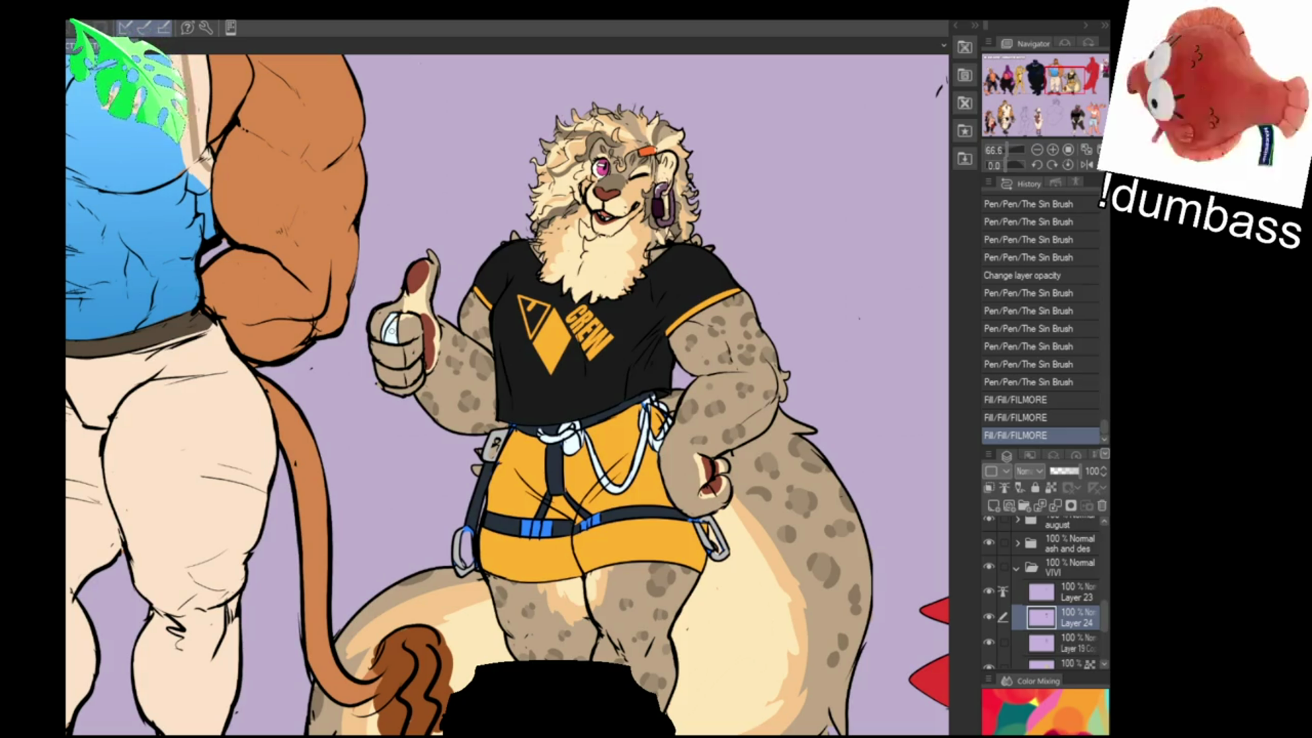
left_click_drag(395, 313, 391, 330)
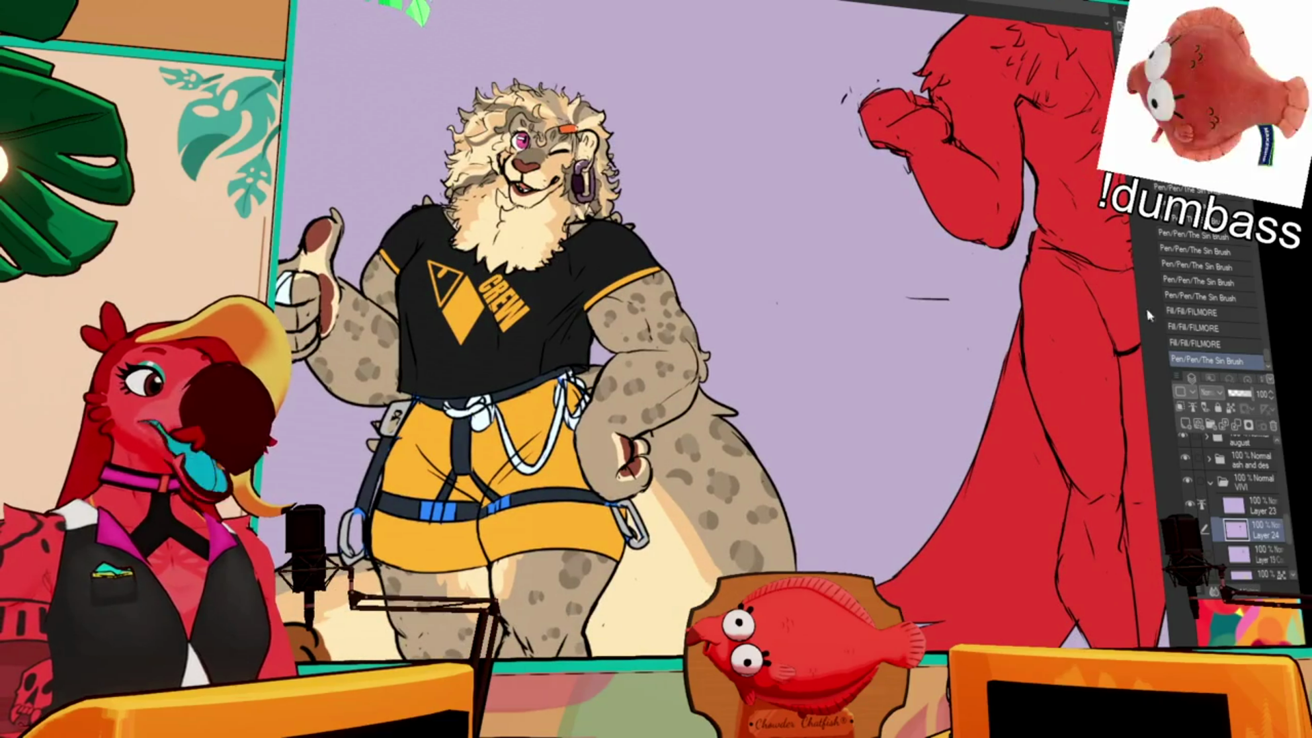
- Select Layer 23 in the VIVI folder
left_click(1200, 509)
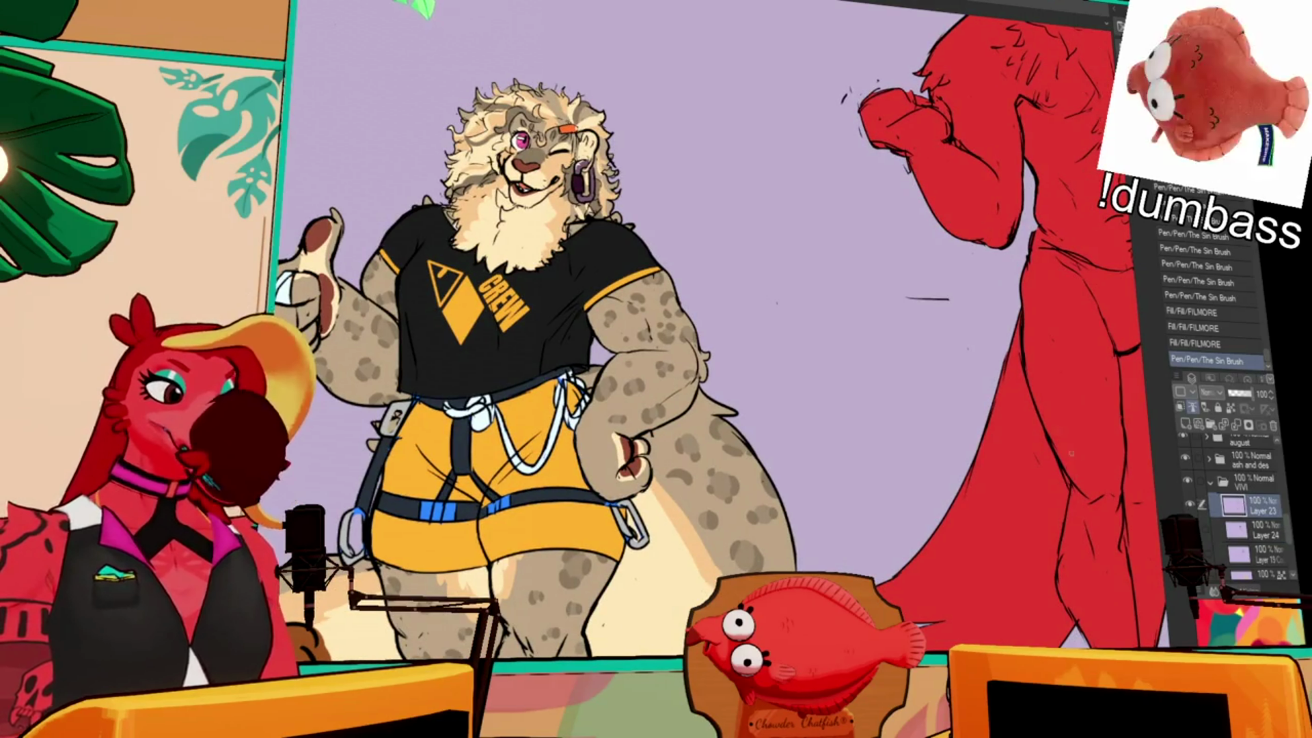
- Shift the view, then undo a stray short pen stroke with Ctrl+Z
mouse_move(1028, 332)
left_mouse_down()
mouse_move(999, 394)
mouse_move(933, 433)
left_mouse_up()
left_click_drag(1076, 336, 1086, 345)
key("ctrl+z")
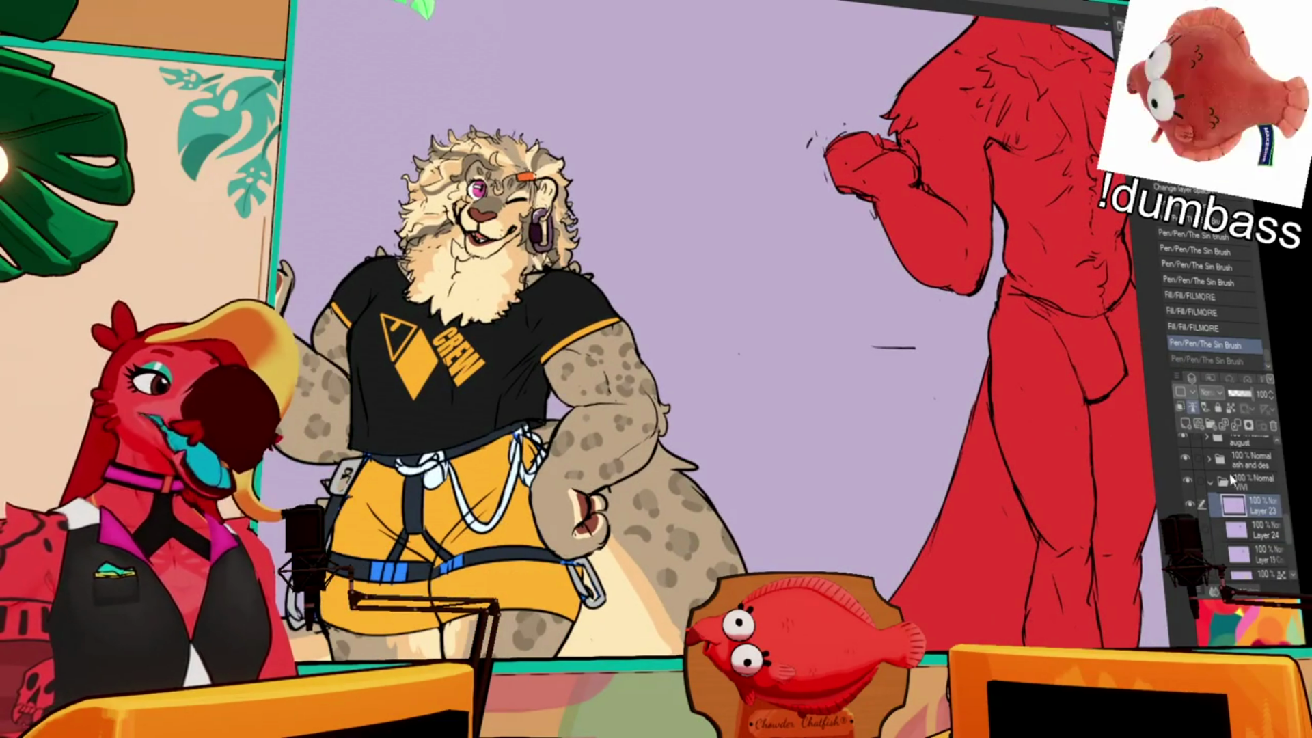
- Collapse the VIVI folder and toggle its visibility off and back on
left_click(1211, 483)
left_click(1188, 480)
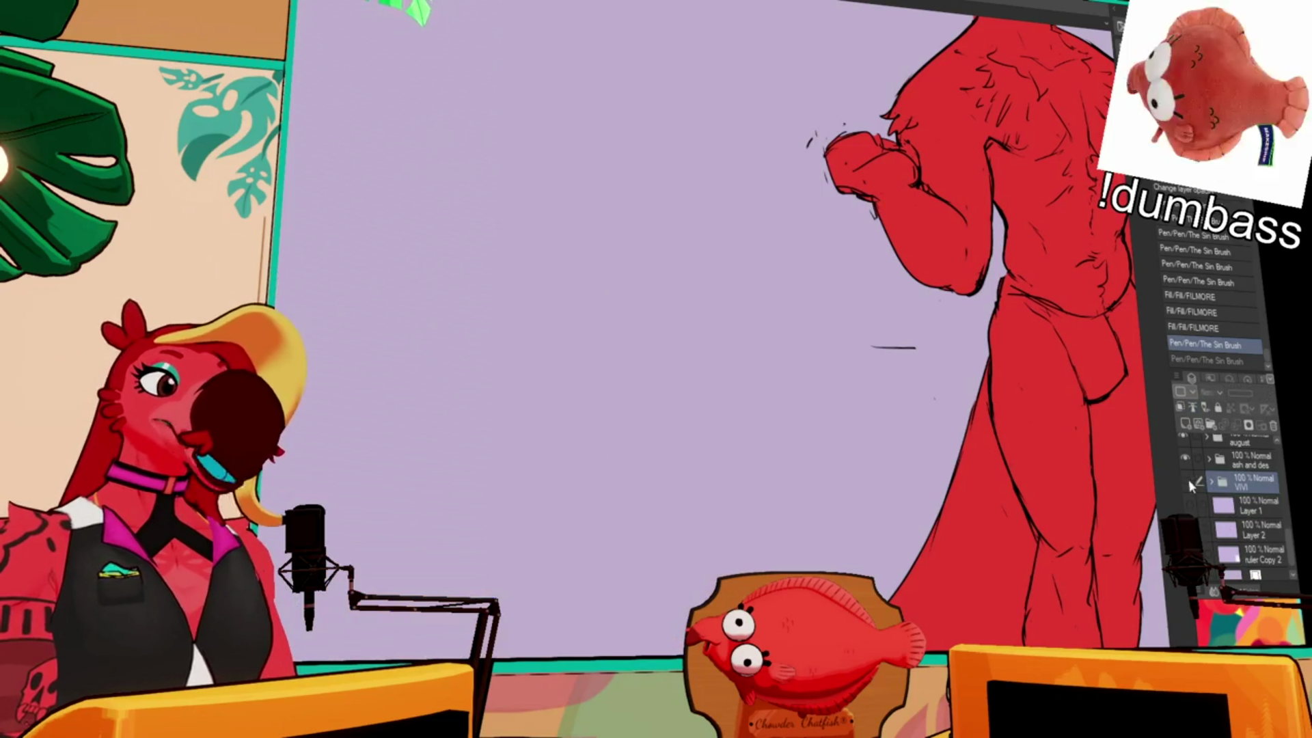
left_click(1188, 482)
scroll(1286, 520, "up", 5)
scroll(1286, 520, "up", 5)
scroll(1275, 477, "down", 1)
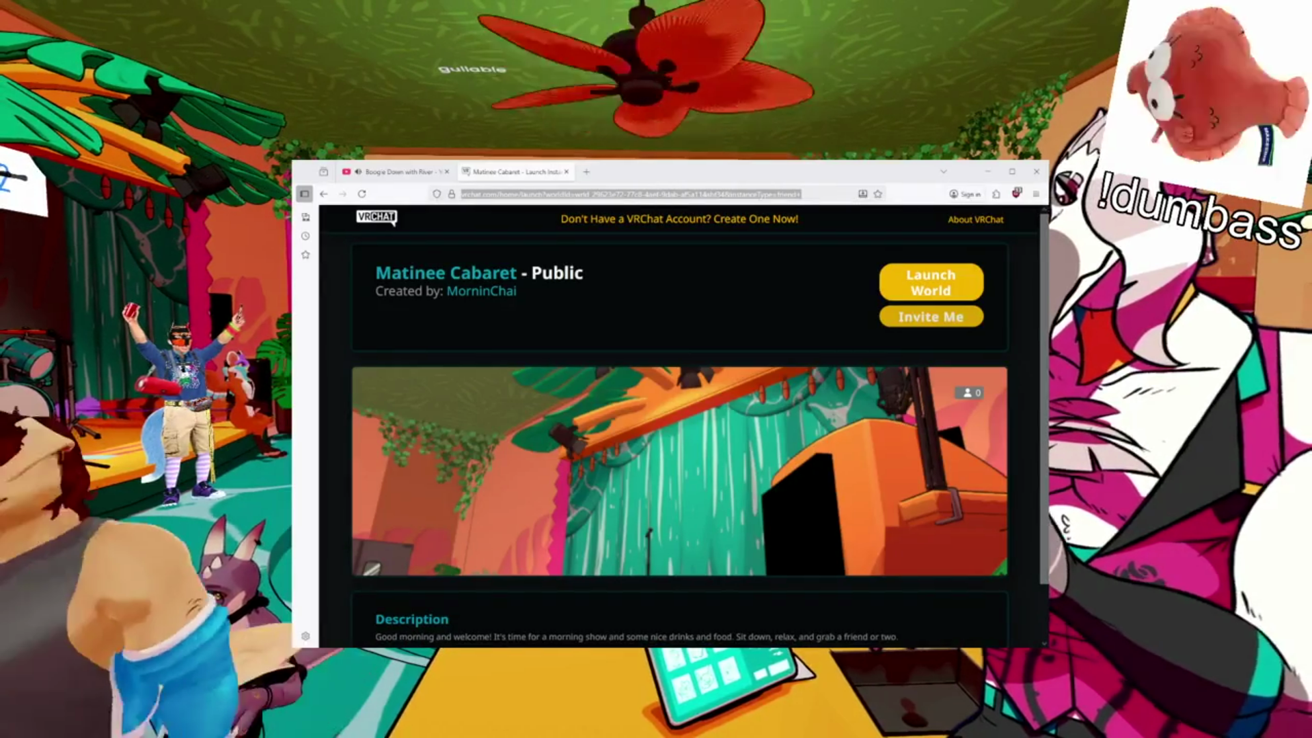
scroll(680, 438, "down", 1)
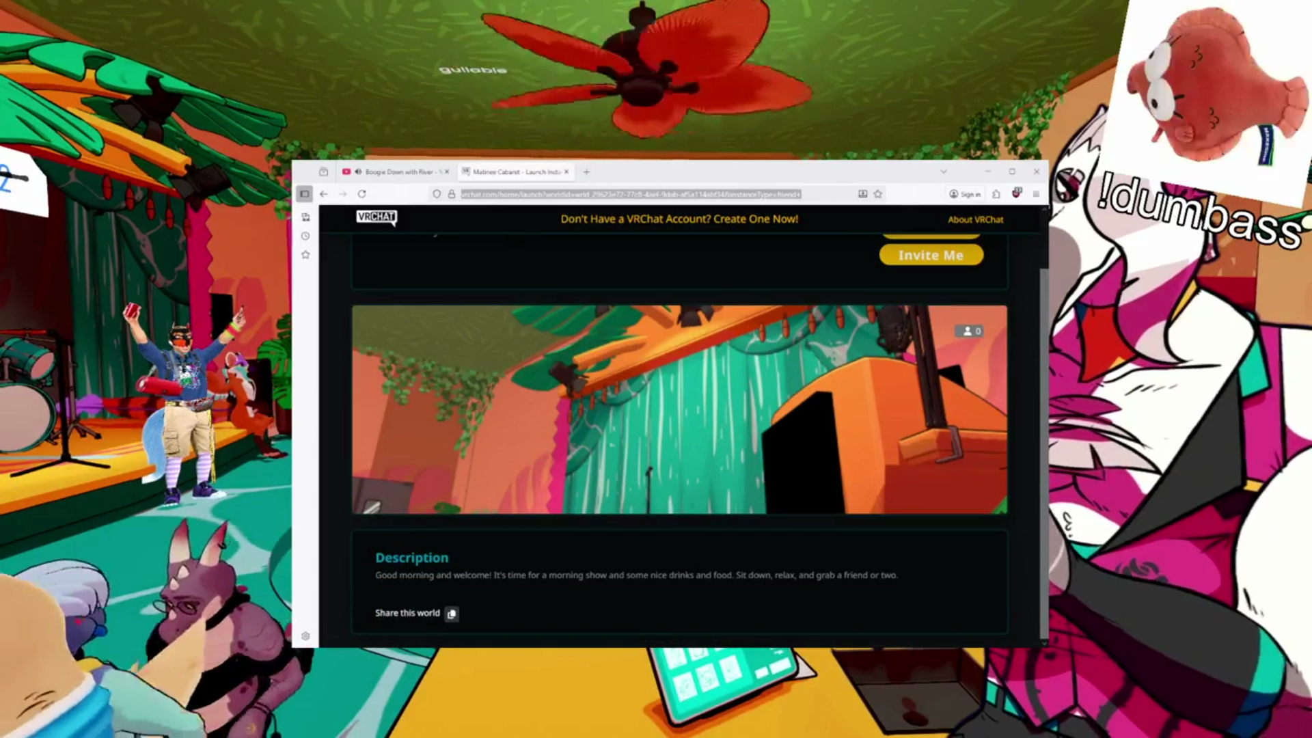
scroll(681, 437, "up", 1)
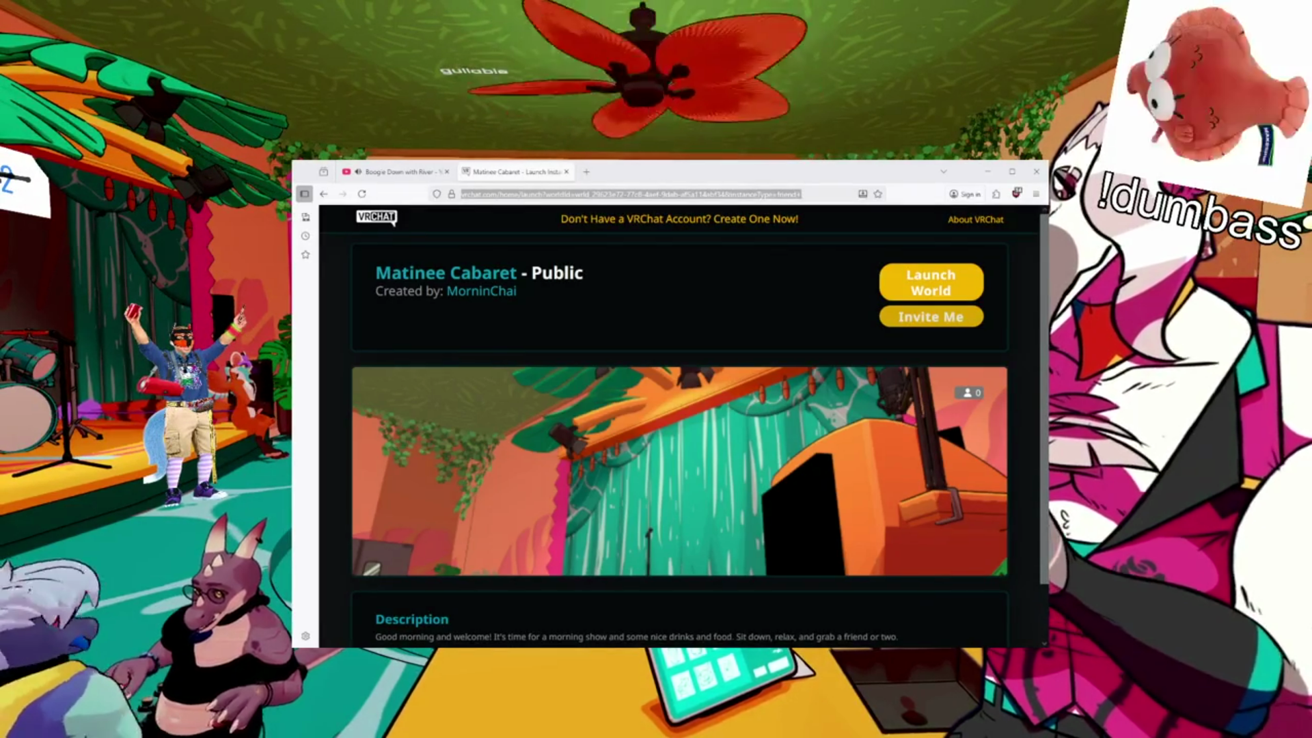
scroll(680, 410, "down", 2)
scroll(680, 410, "up", 2)
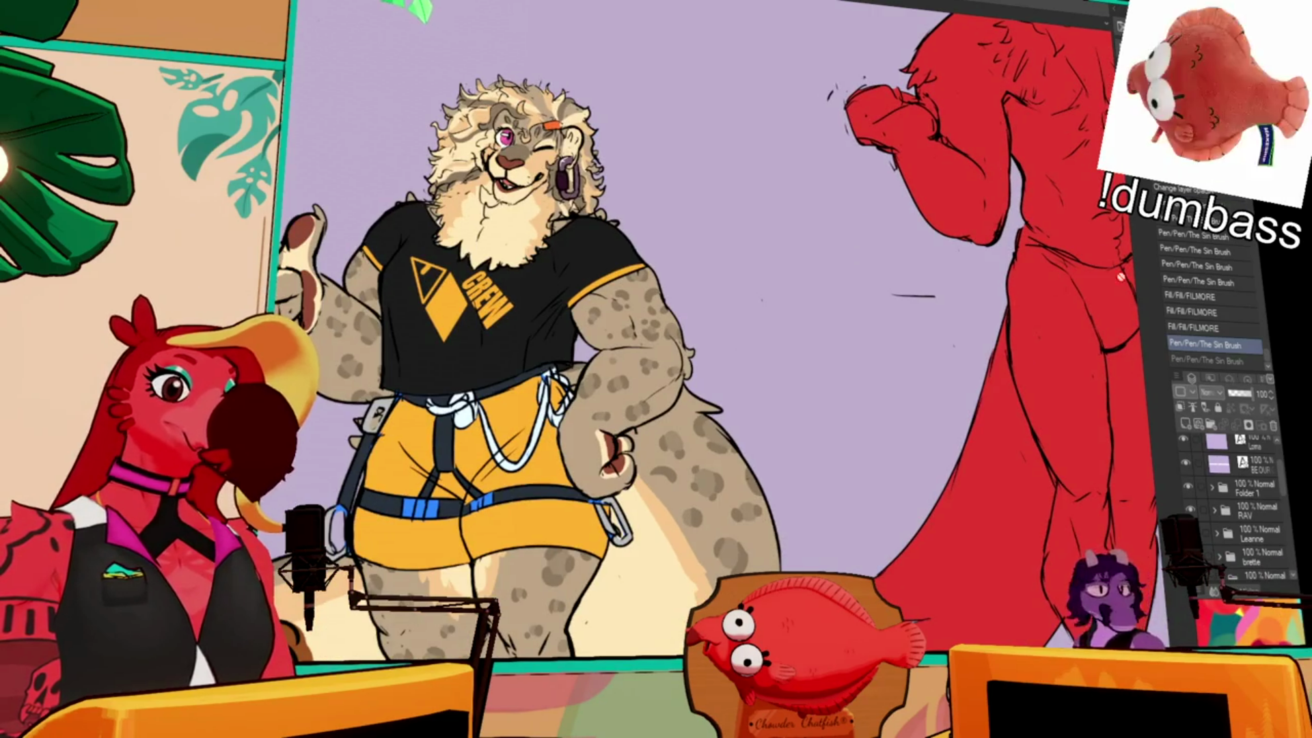
- Expand the VIVI folder and check the clothing layer by hiding and showing it
scroll(1290, 514, "down", 3)
scroll(1285, 516, "down", 5)
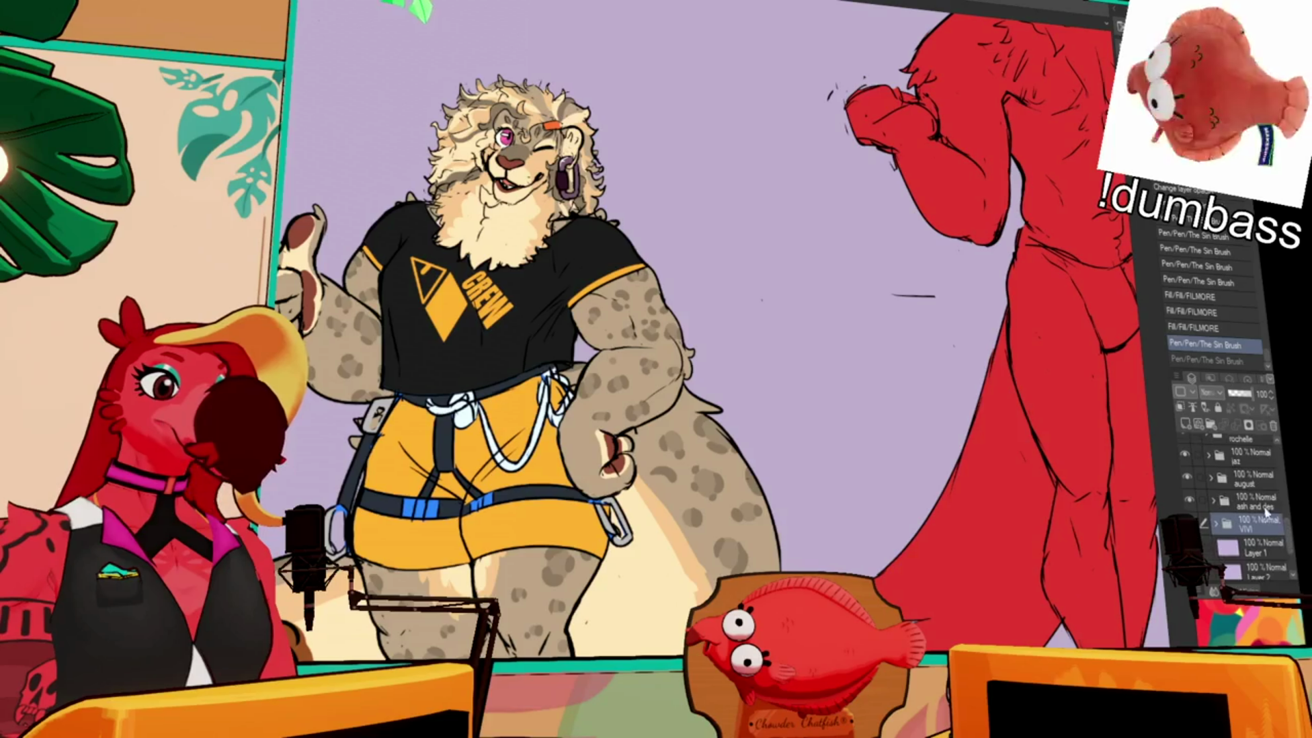
left_click(1216, 525)
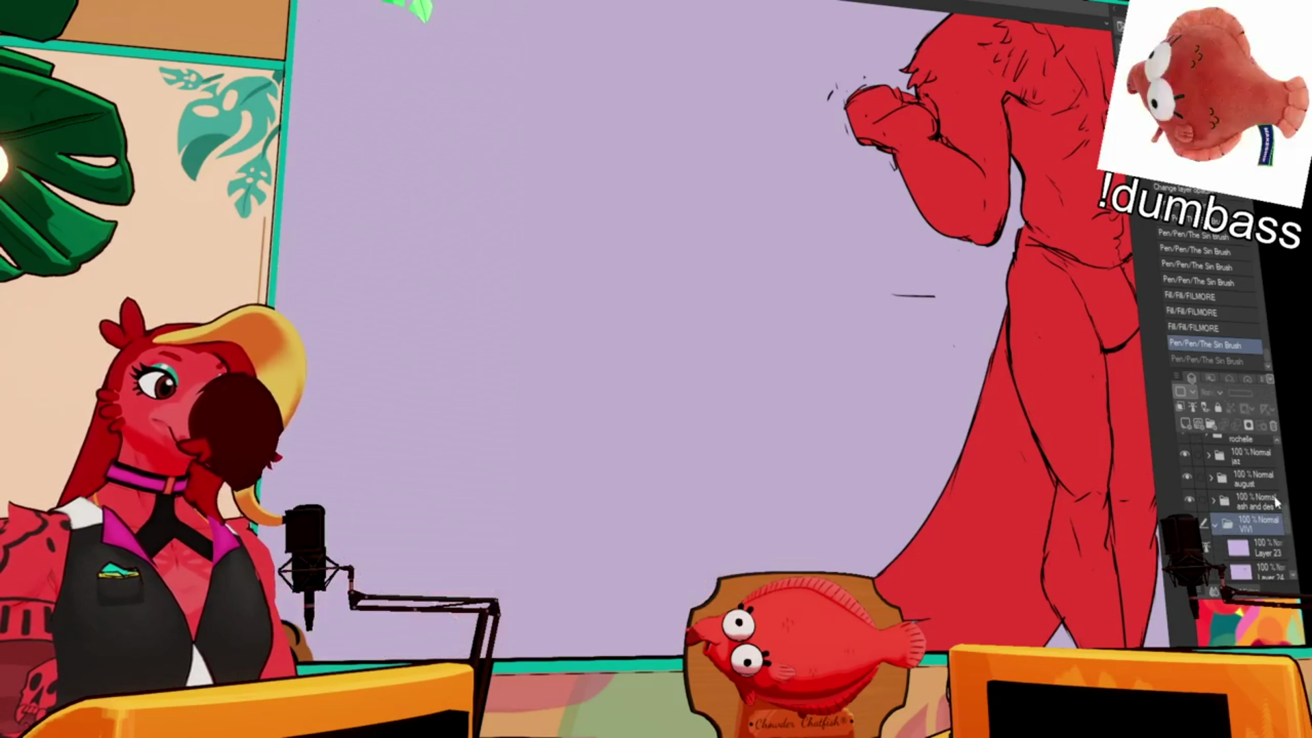
scroll(1209, 540, "up", 10)
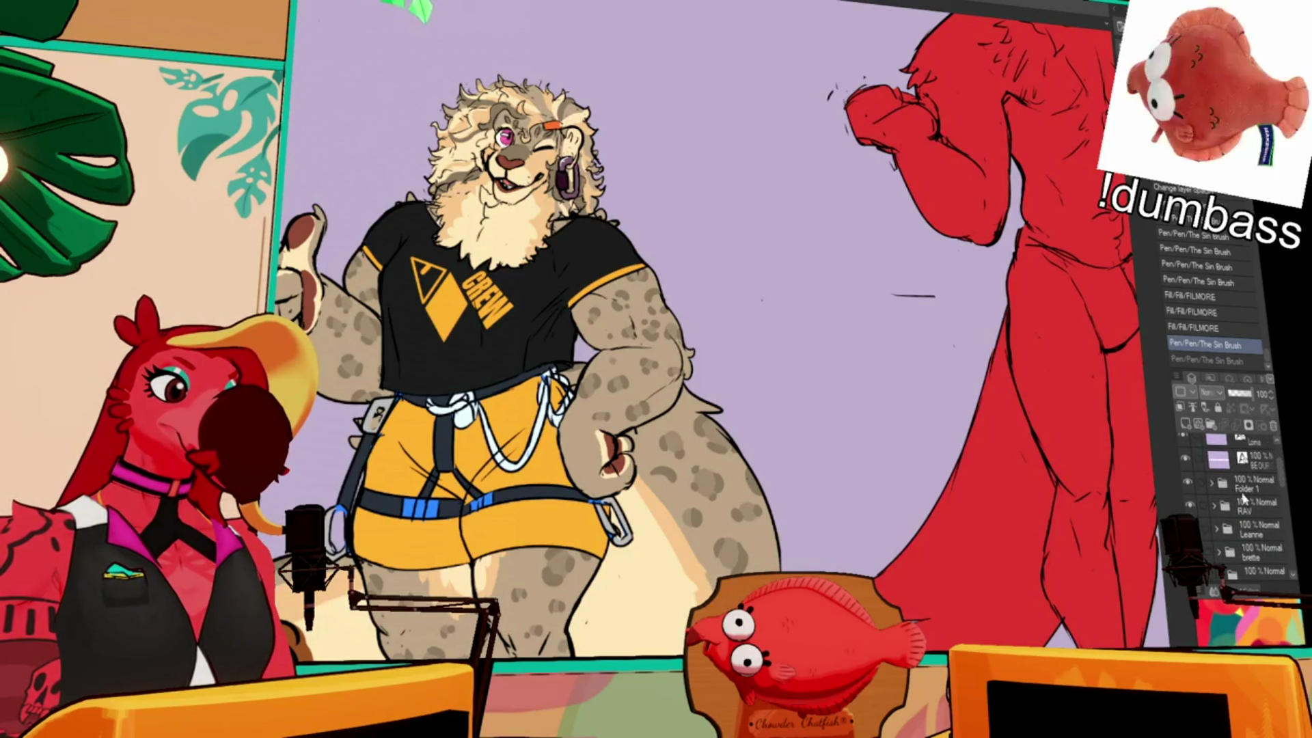
left_click_drag(1285, 482, 1285, 506)
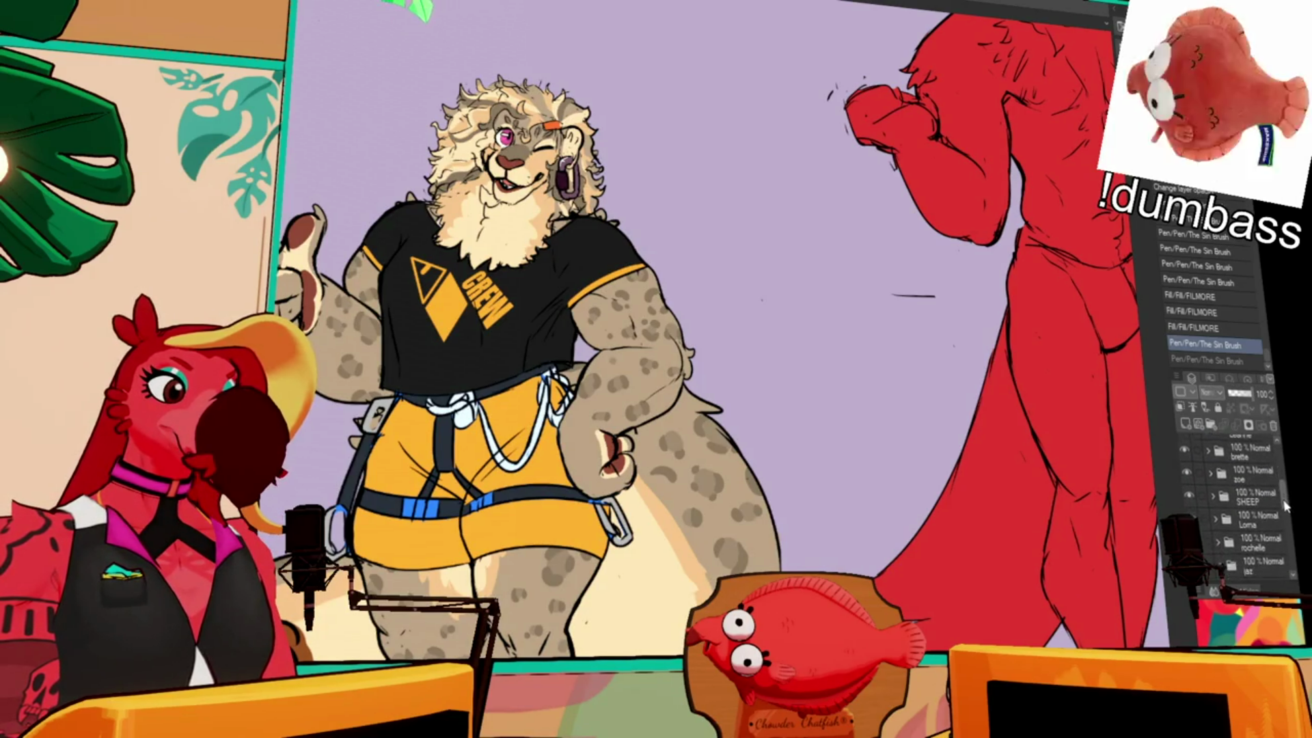
scroll(1251, 498, "down", 10)
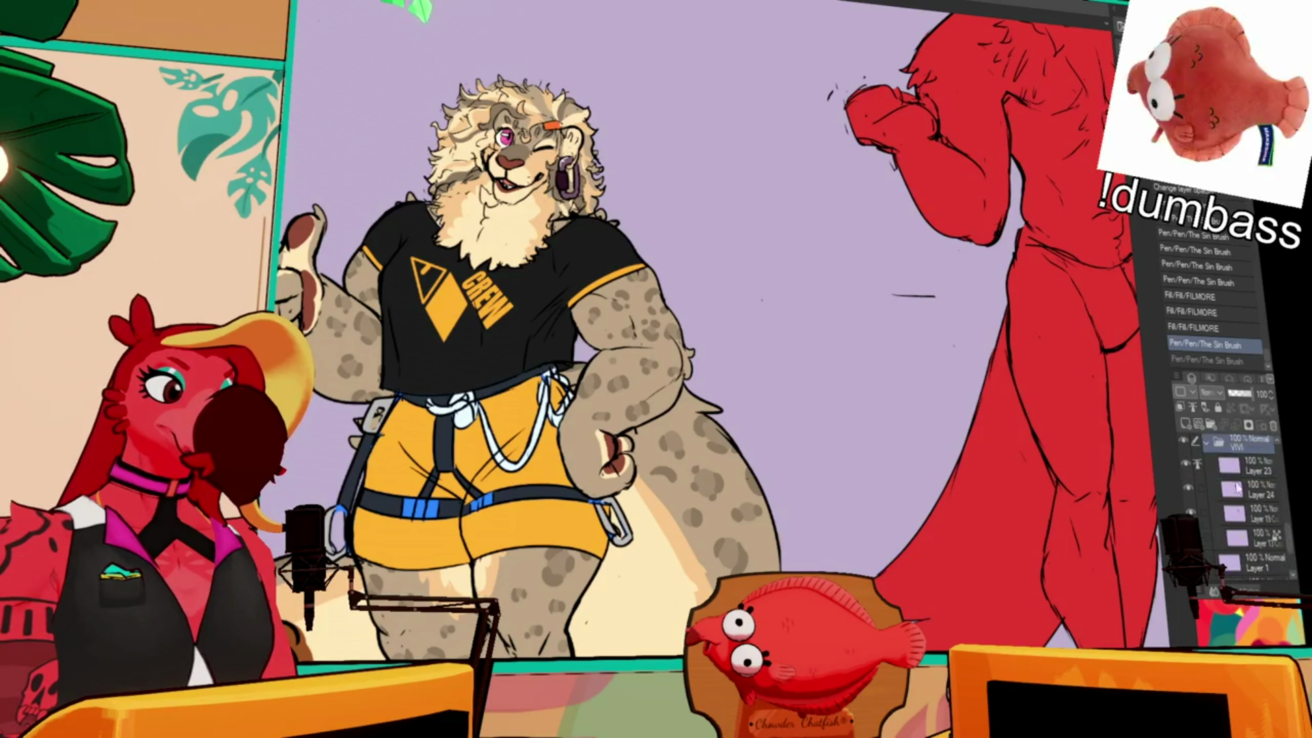
left_click(1189, 487)
left_click(1190, 487)
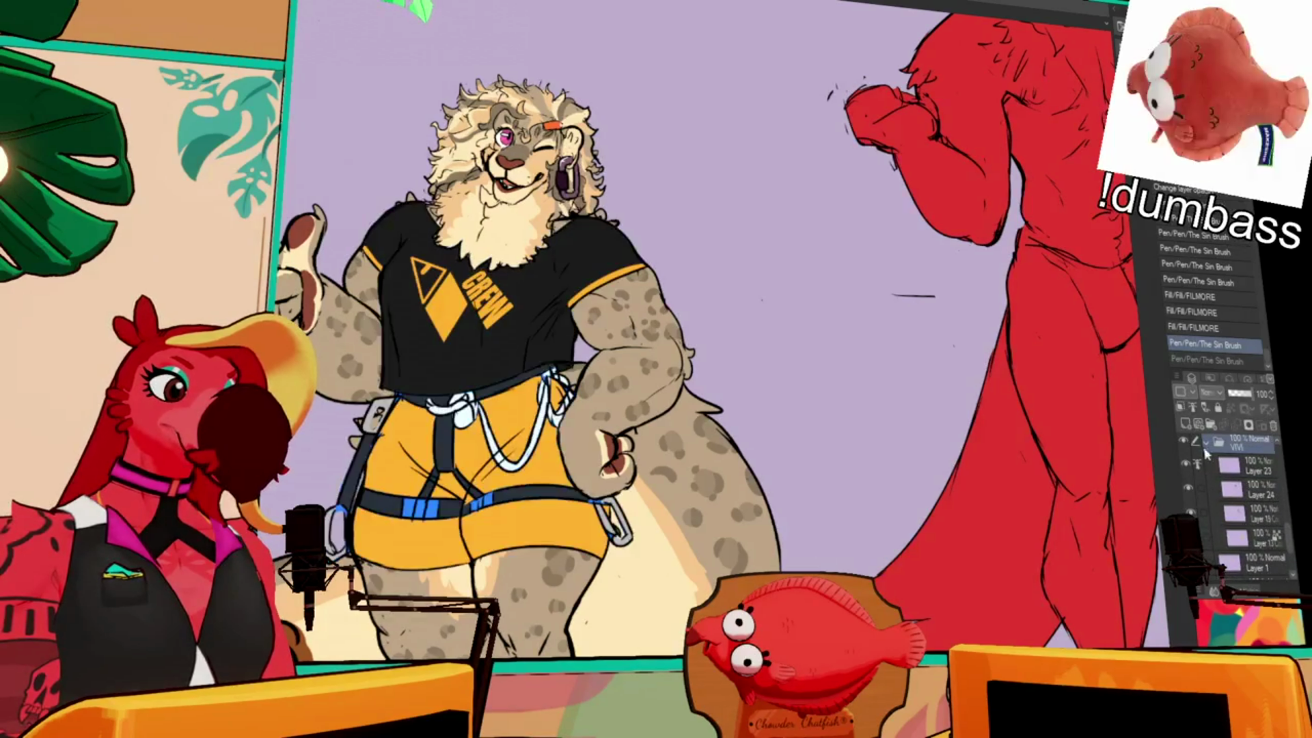
- Collapse the VIVI folder and hide Vivi's whole drawing
left_click(1206, 445)
left_click(1187, 469)
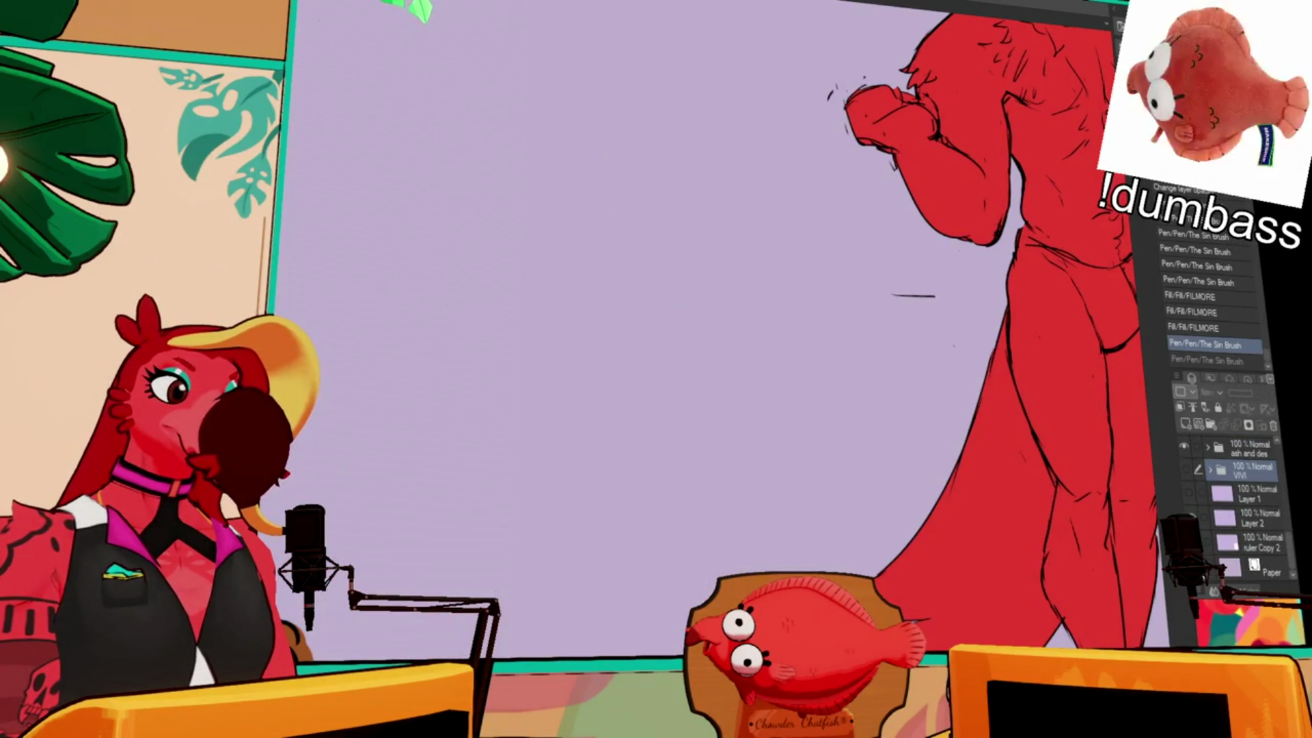
scroll(1190, 465, "up", 5)
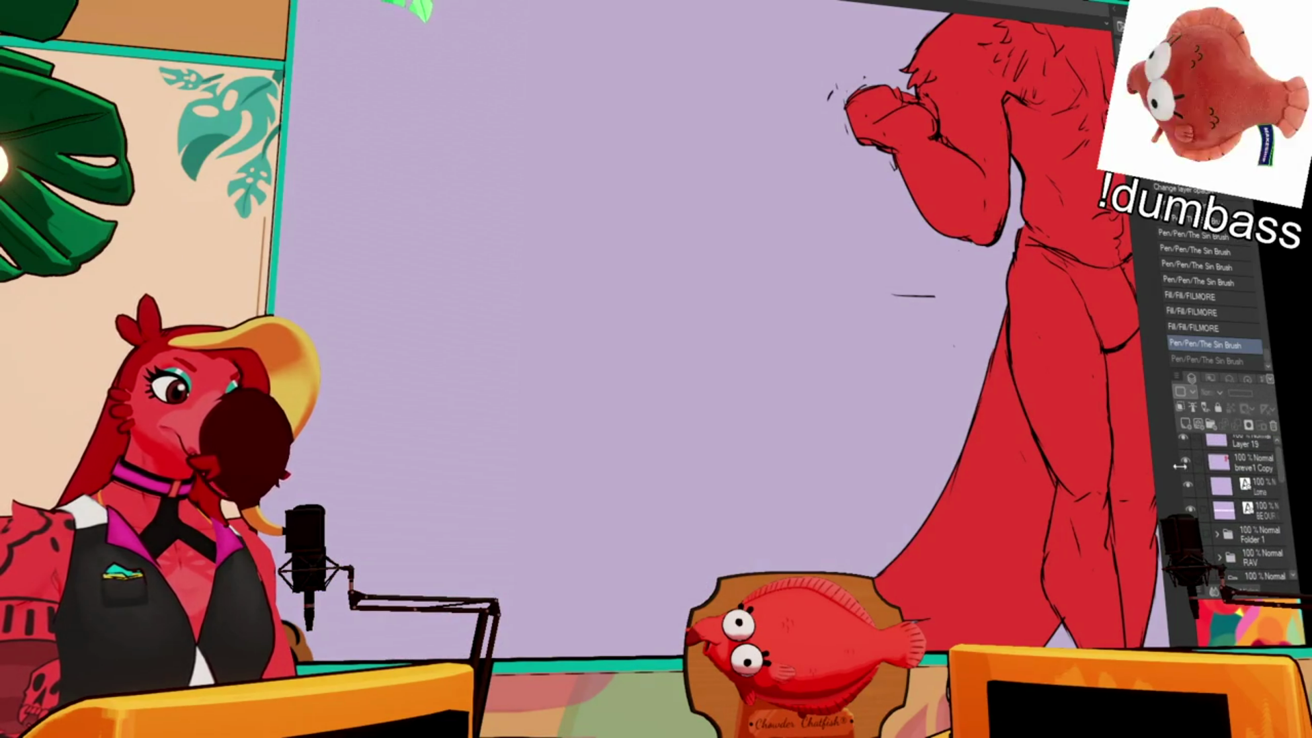
- Create Folder 2 and move Layer 19 and breve1 Copy into it
left_click(1210, 424)
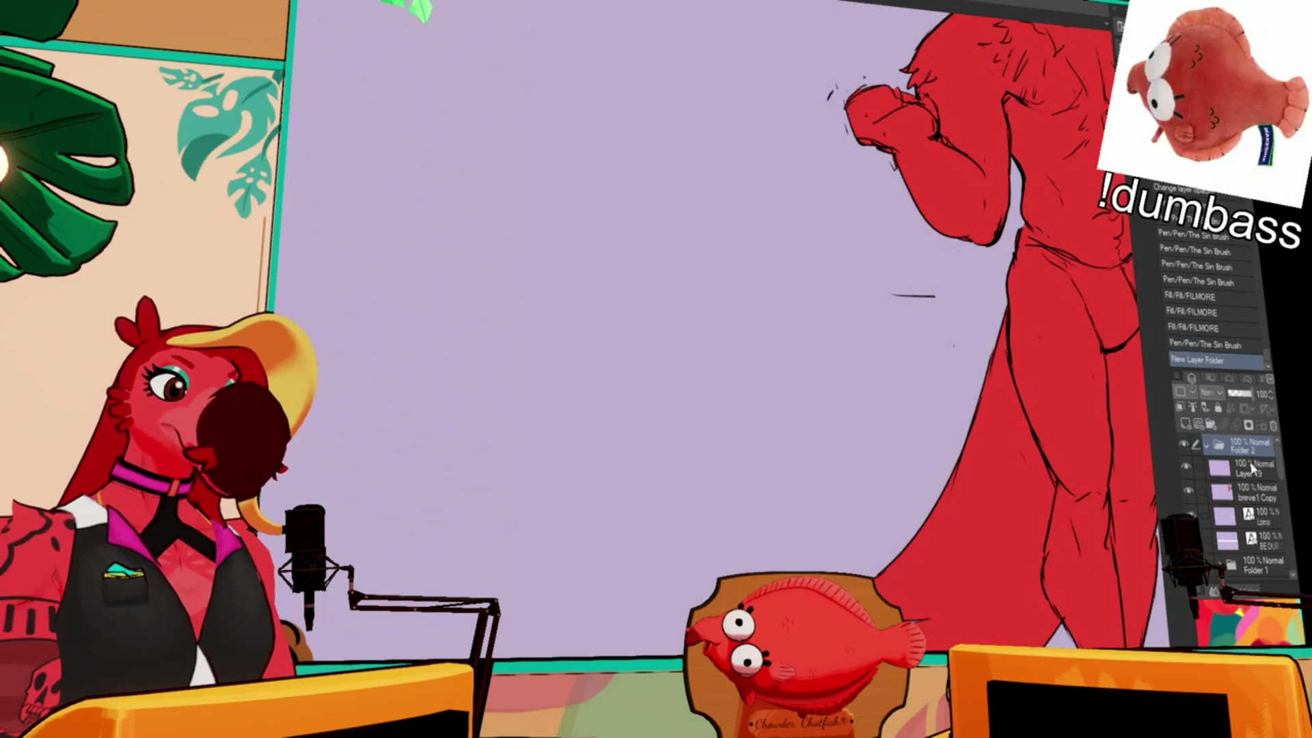
left_click(1258, 466)
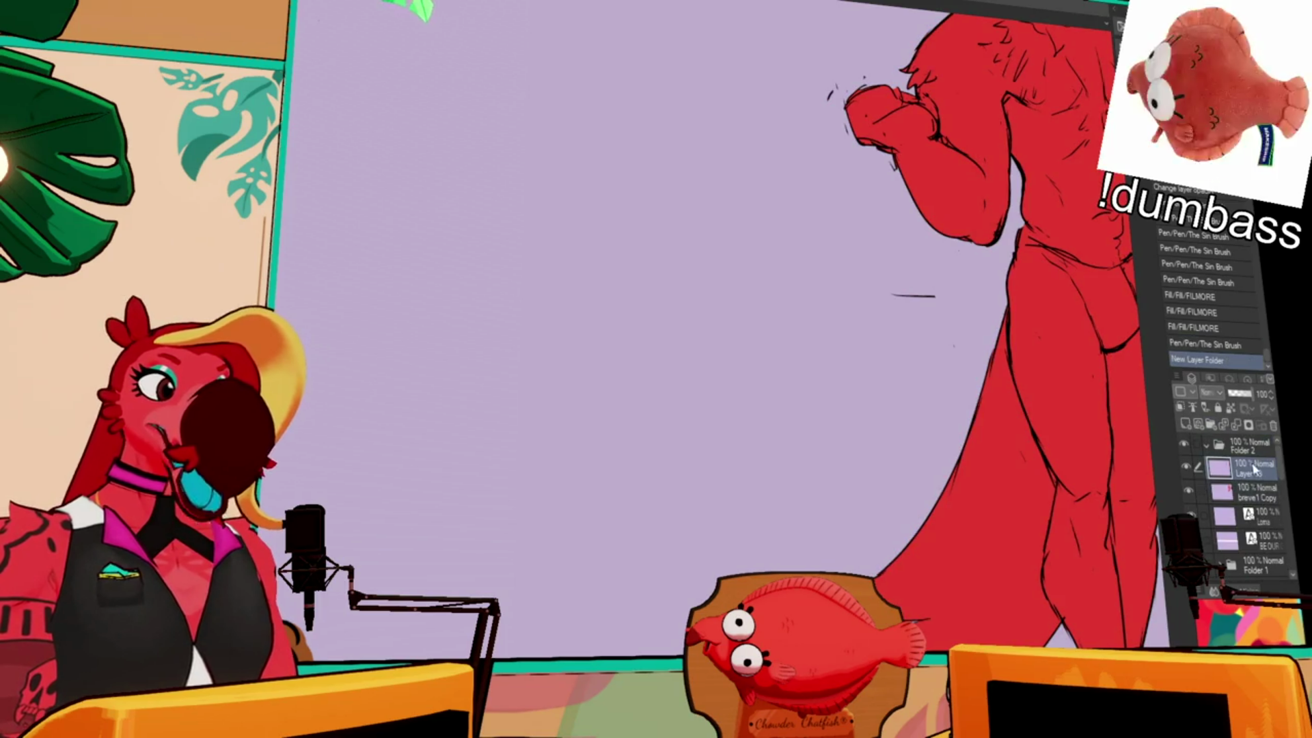
left_click(1259, 487, "shift")
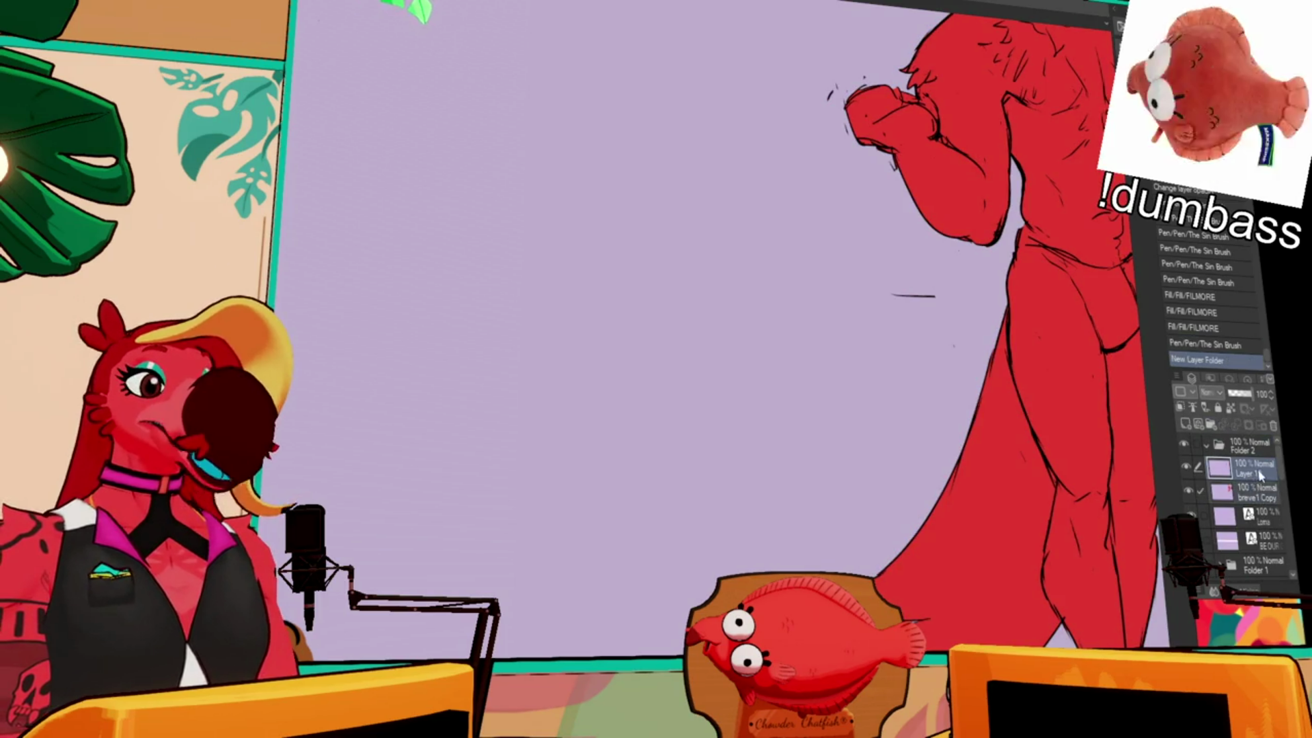
left_click_drag(1260, 473, 1246, 446)
- Erase stray sketch marks near the buck's chest and redraw its chest line with the pen
mouse_move(971, 552)
left_mouse_down()
mouse_move(914, 566)
mouse_move(973, 498)
left_mouse_up()
left_click(793, 371)
left_click(786, 373)
left_click(771, 378)
left_click(779, 378)
left_click(779, 378)
left_click_drag(796, 345, 801, 407)
key("ctrl+z")
key("ctrl+y")
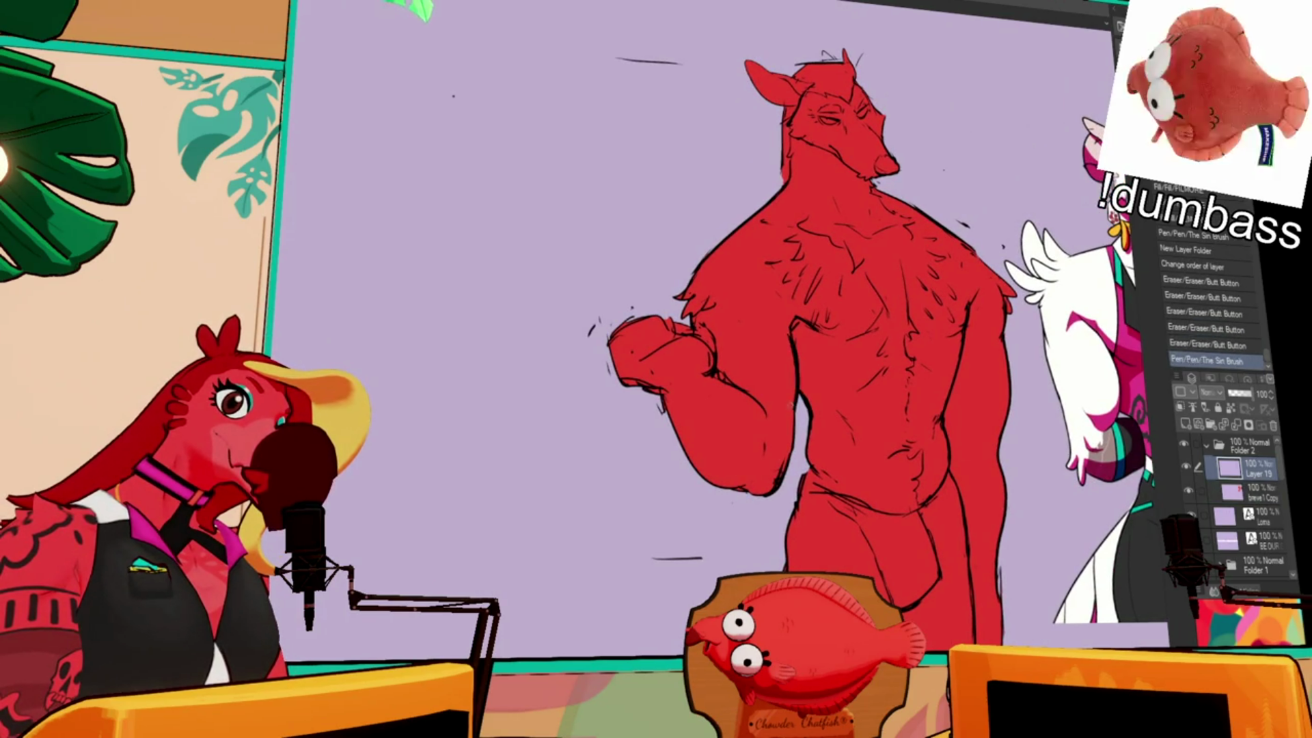
left_click_drag(797, 331, 800, 409)
left_click_drag(798, 319, 799, 383)
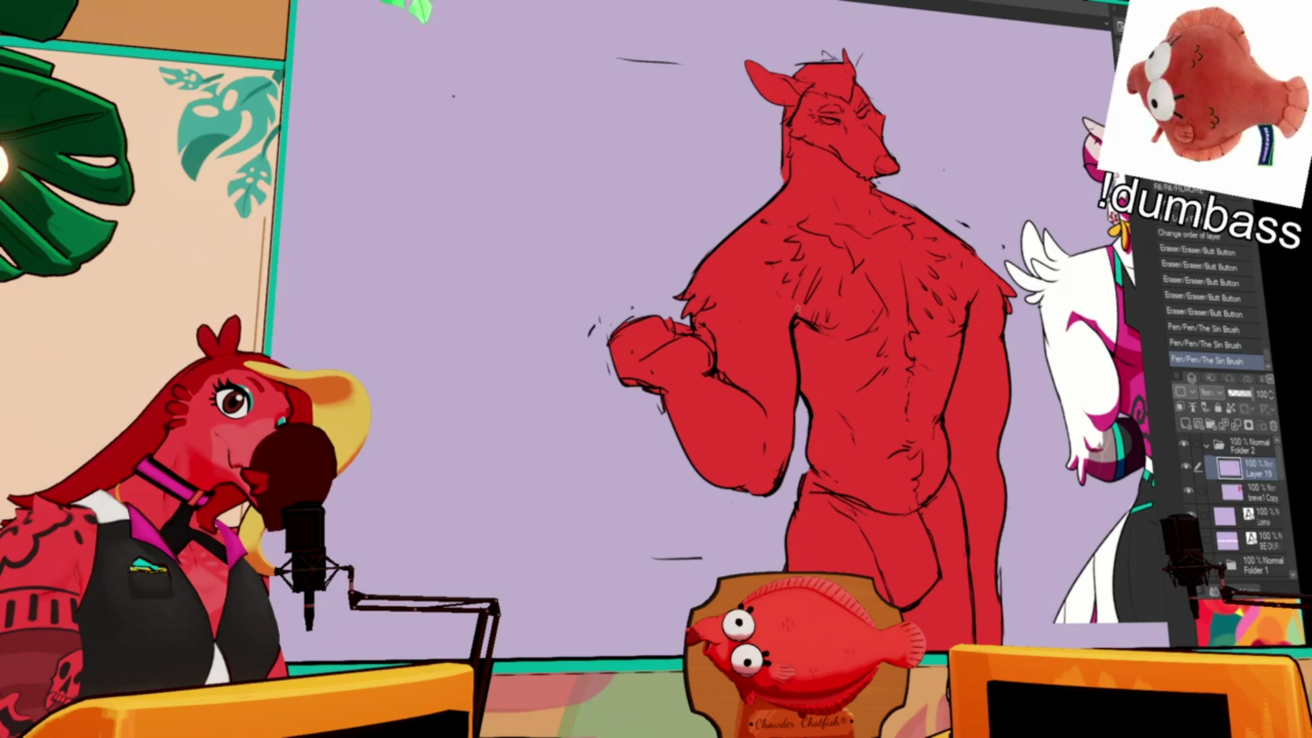
- Erase stray marks around the fist and add small pen touch-ups to the lines
left_click(700, 335)
left_click(700, 335)
left_click(690, 338)
left_click(701, 349)
left_click_drag(998, 226, 1005, 229)
left_click_drag(1002, 235, 1009, 239)
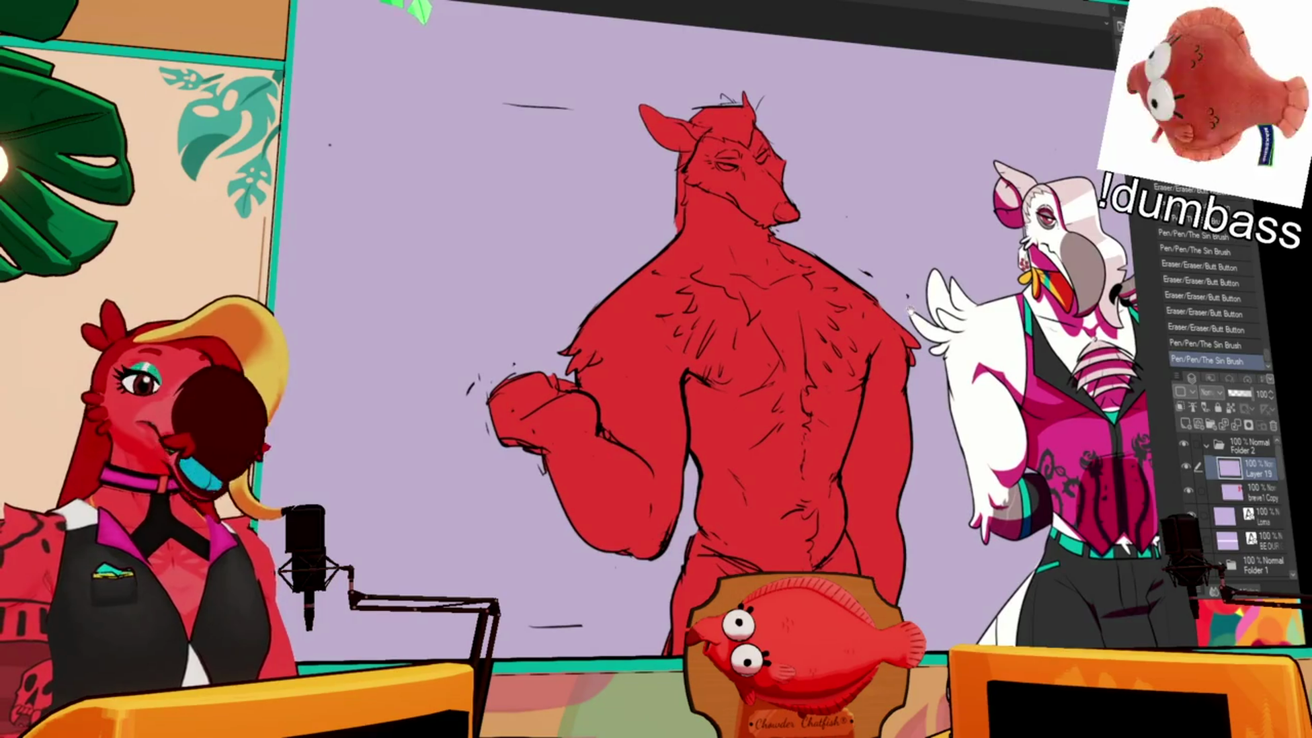
- Redraw a small line detail on the figure after undoing the first attempt
scroll(889, 287, "down", 3)
mouse_move(854, 241)
left_mouse_down()
mouse_move(865, 246)
mouse_move(844, 243)
left_mouse_up()
key("ctrl+z")
mouse_move(849, 246)
left_mouse_down()
mouse_move(855, 258)
mouse_move(858, 217)
left_mouse_up()
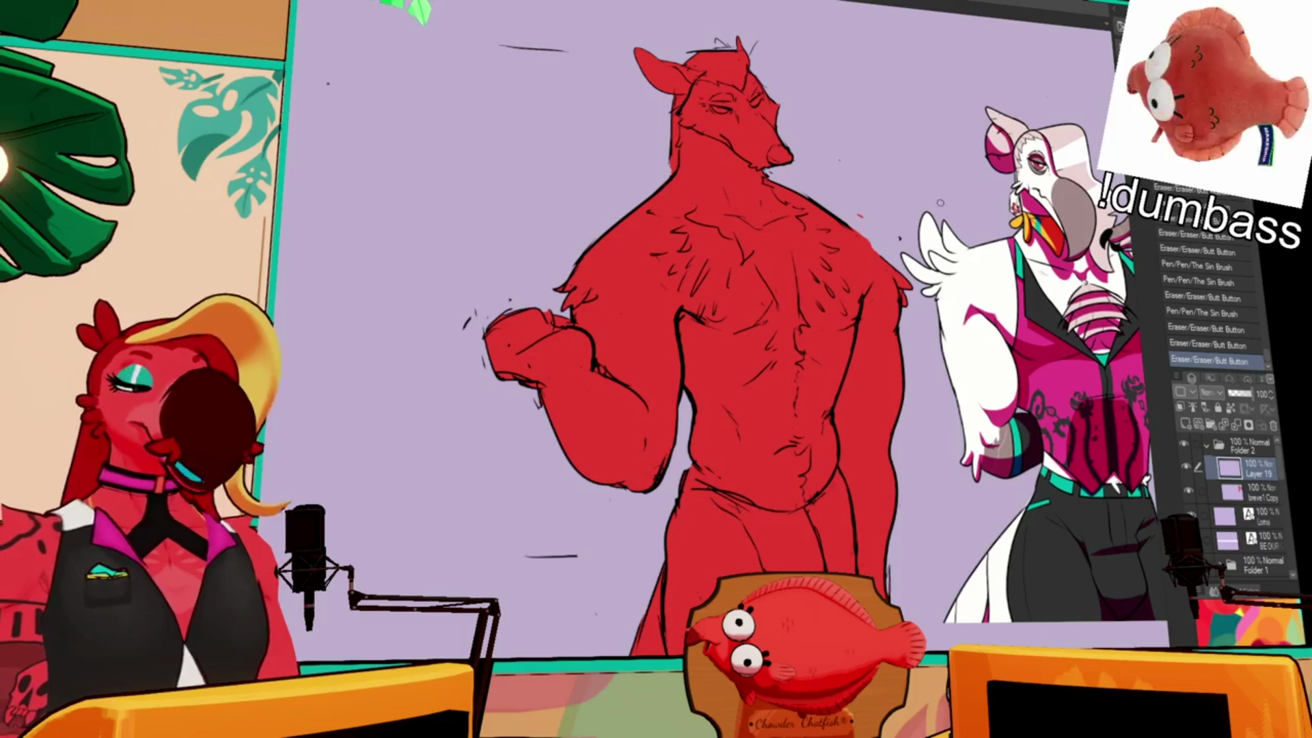
- Erase stray marks near the shoulder and face, then draw lines along the head's left side
mouse_move(888, 254)
left_mouse_down()
mouse_move(901, 273)
mouse_move(868, 239)
left_mouse_up()
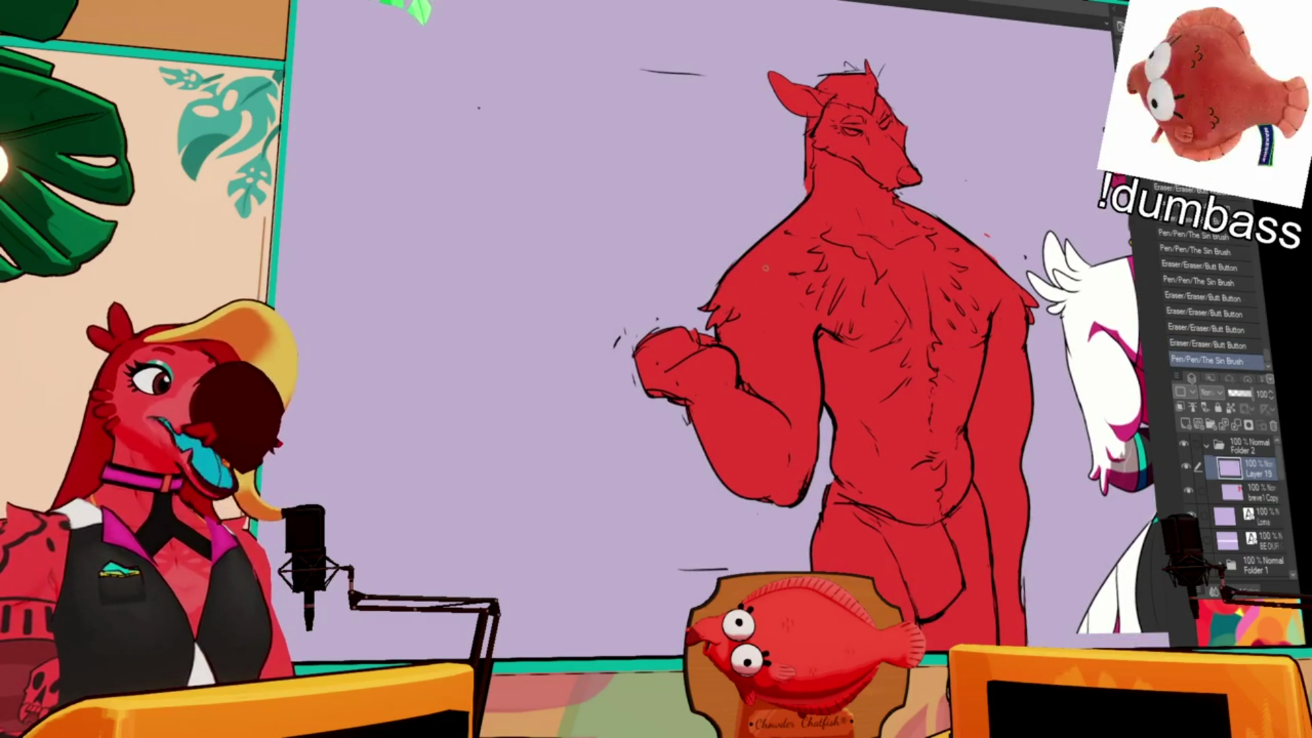
left_click_drag(820, 202, 827, 208)
left_click_drag(805, 161, 808, 171)
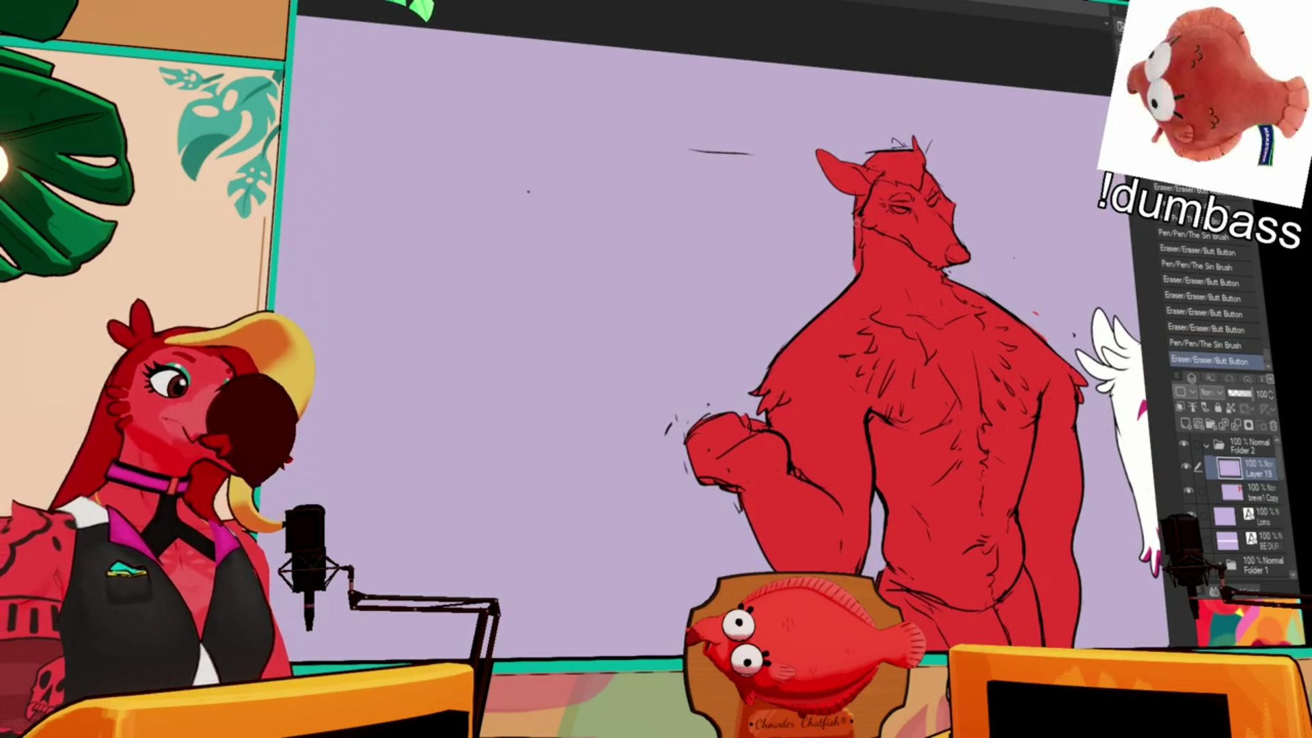
left_click_drag(860, 232, 845, 275)
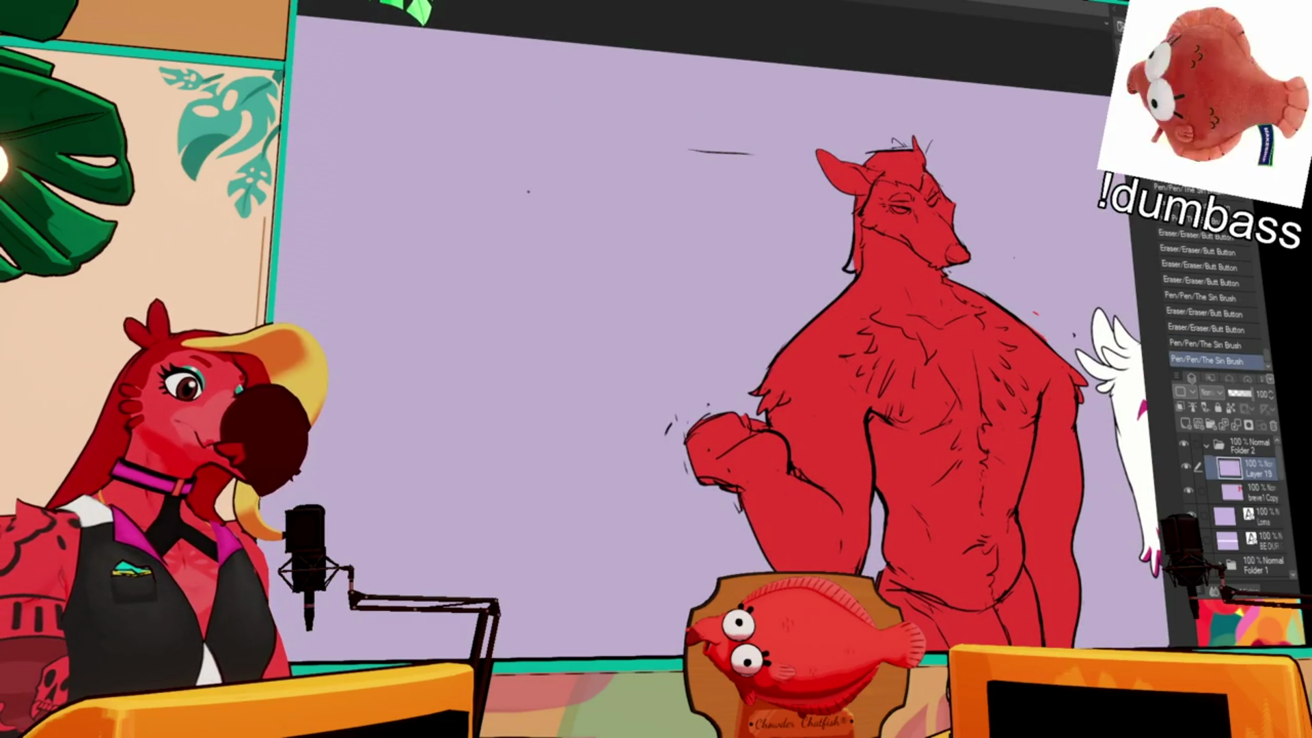
left_click_drag(949, 196, 957, 192)
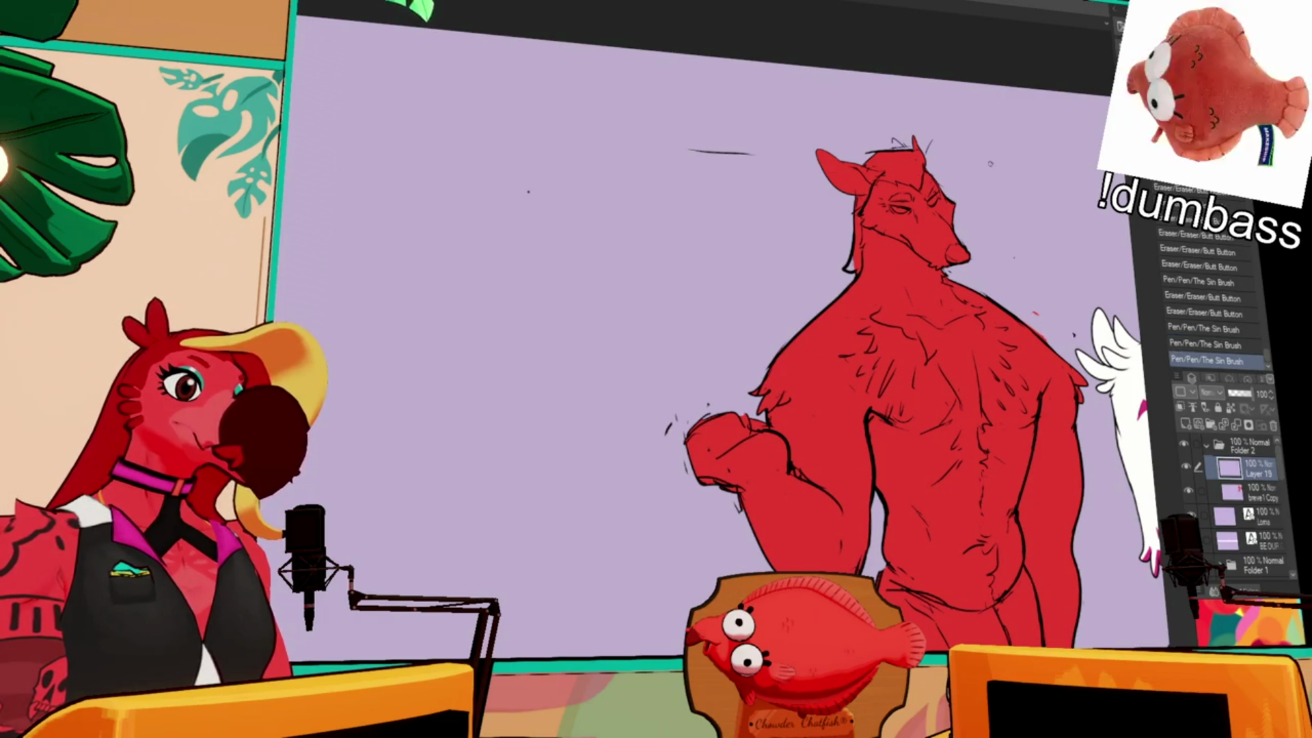
scroll(872, 244, "up", 2)
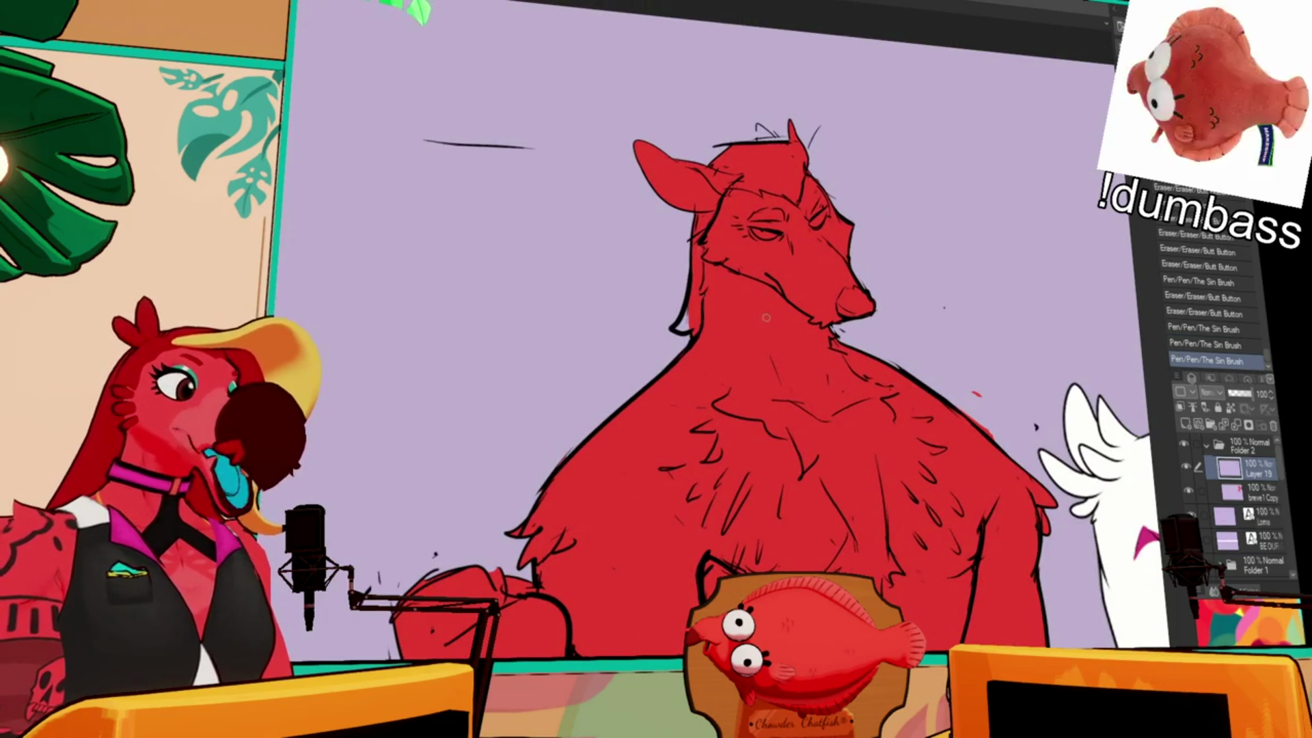
- Refine the strokes along the buck's fur edge near the head and fist
mouse_move(632, 501)
left_mouse_down()
mouse_move(719, 355)
mouse_move(680, 384)
mouse_move(700, 337)
mouse_move(719, 371)
mouse_move(694, 362)
left_mouse_up()
key("ctrl+z")
key("ctrl+z")
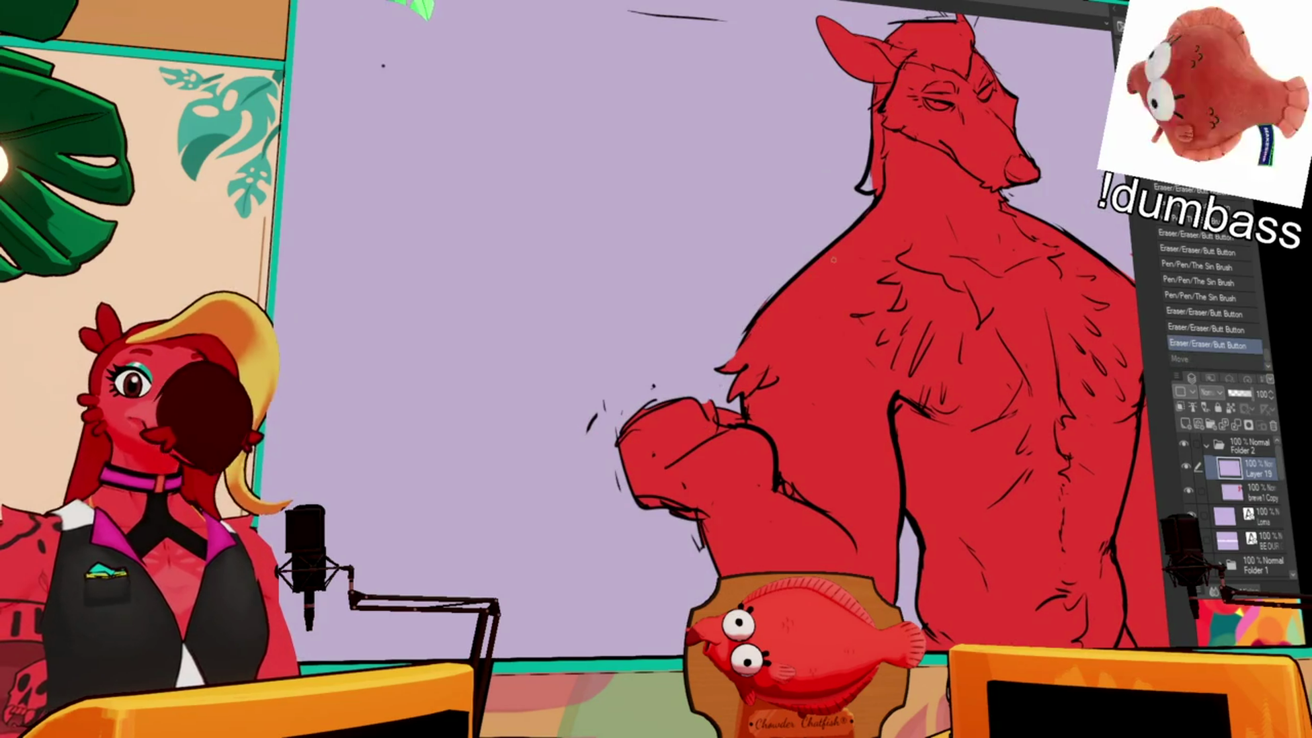
left_click_drag(827, 269, 839, 284)
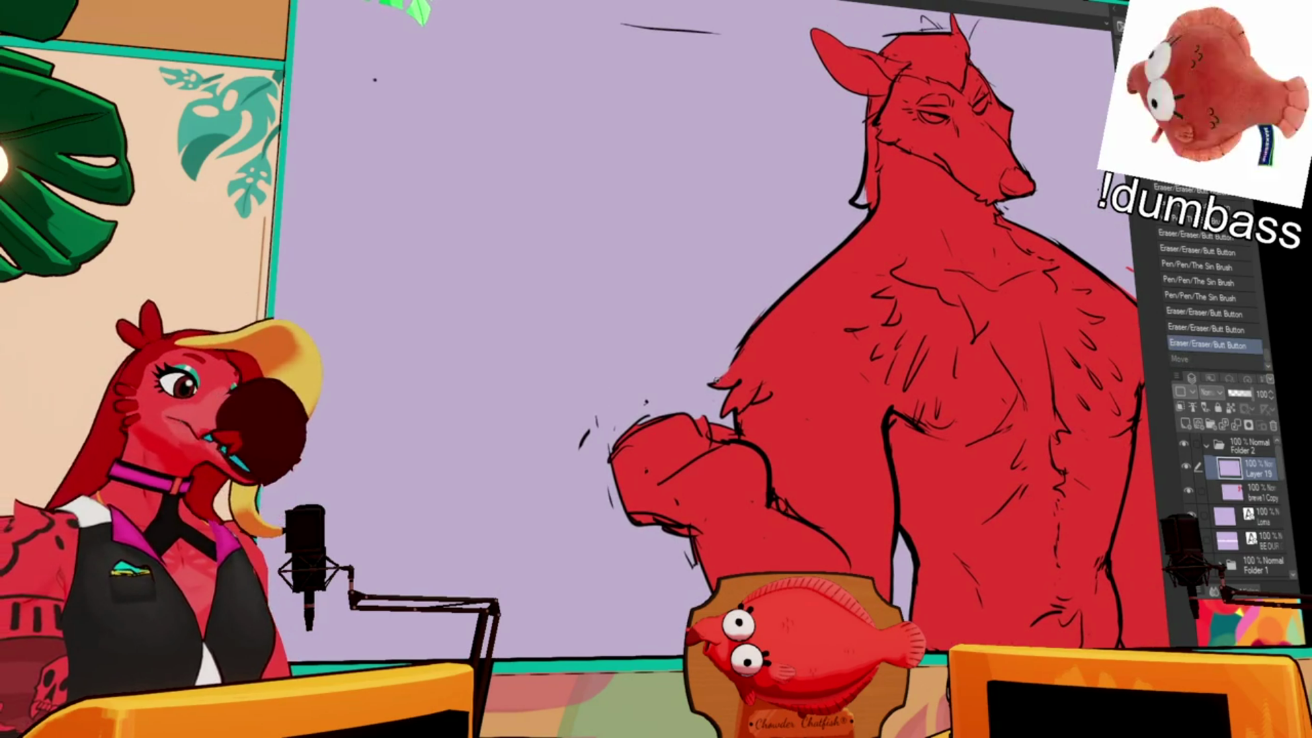
left_click_drag(721, 369, 735, 352)
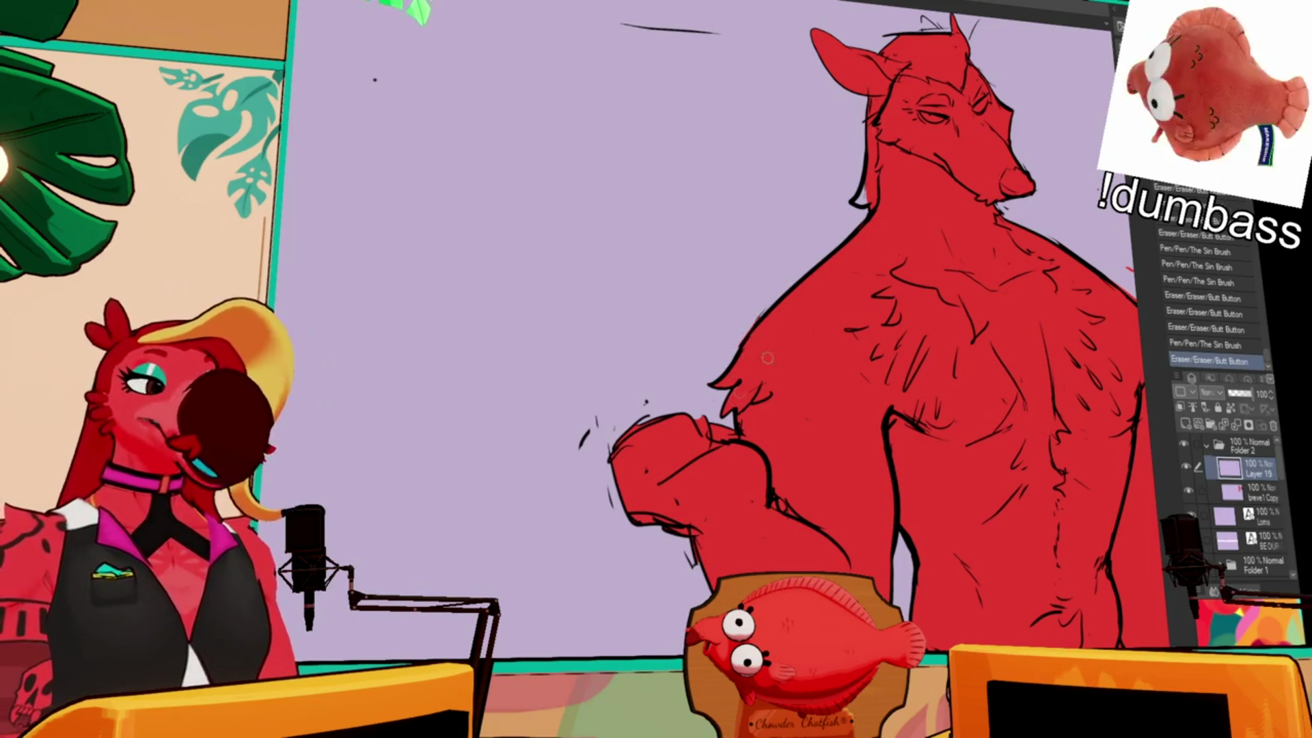
left_click_drag(742, 357, 773, 299)
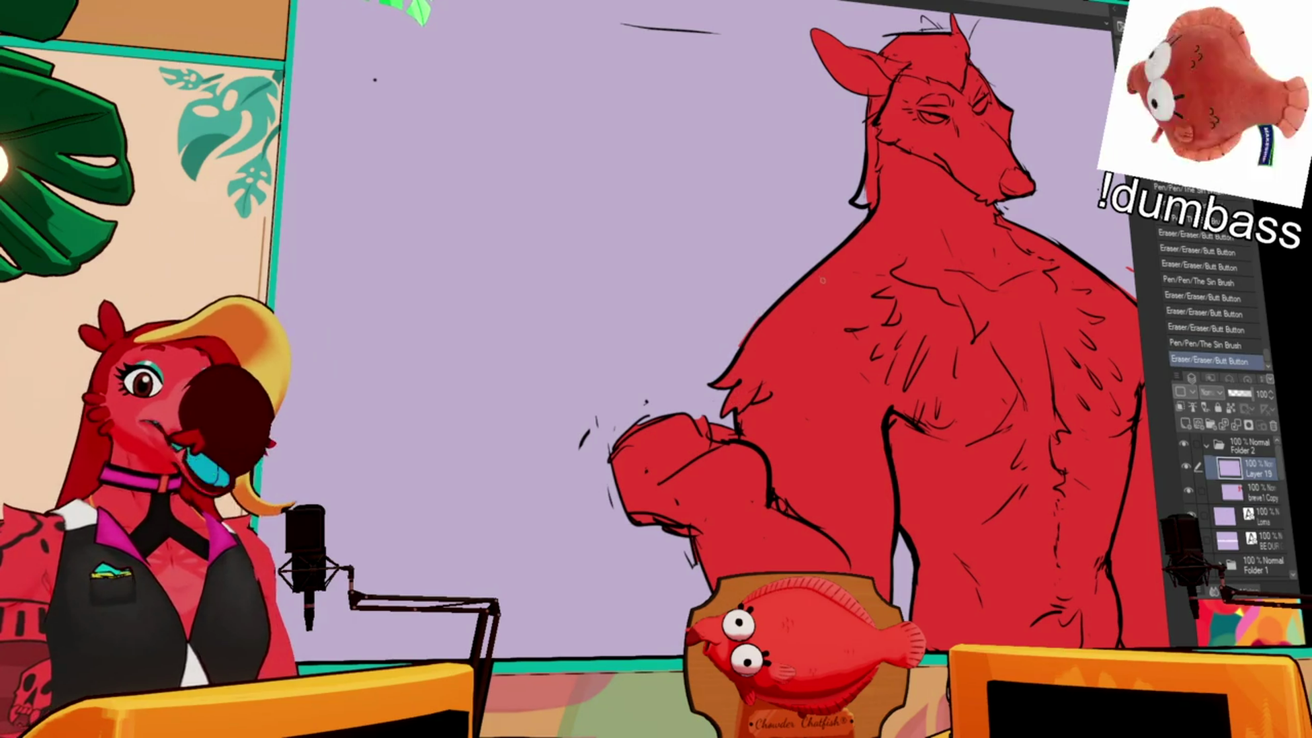
left_click_drag(944, 211, 941, 244)
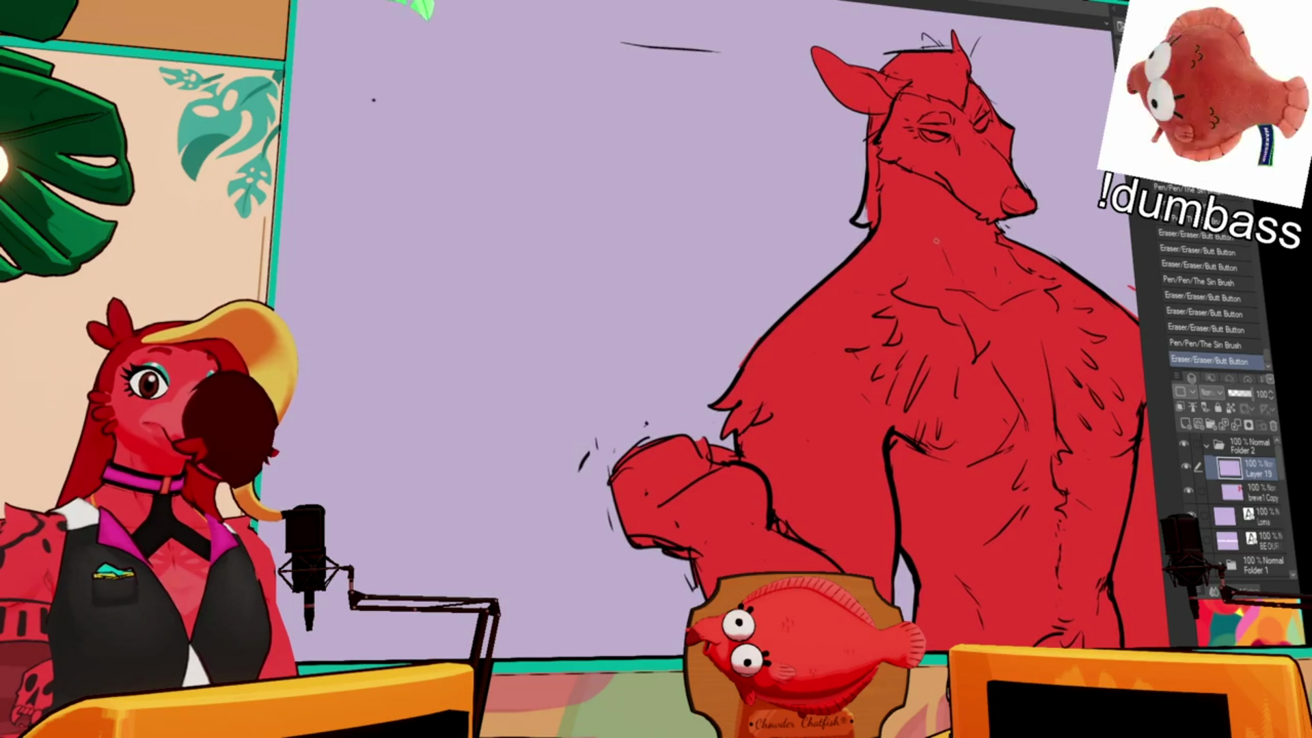
left_click_drag(862, 221, 853, 231)
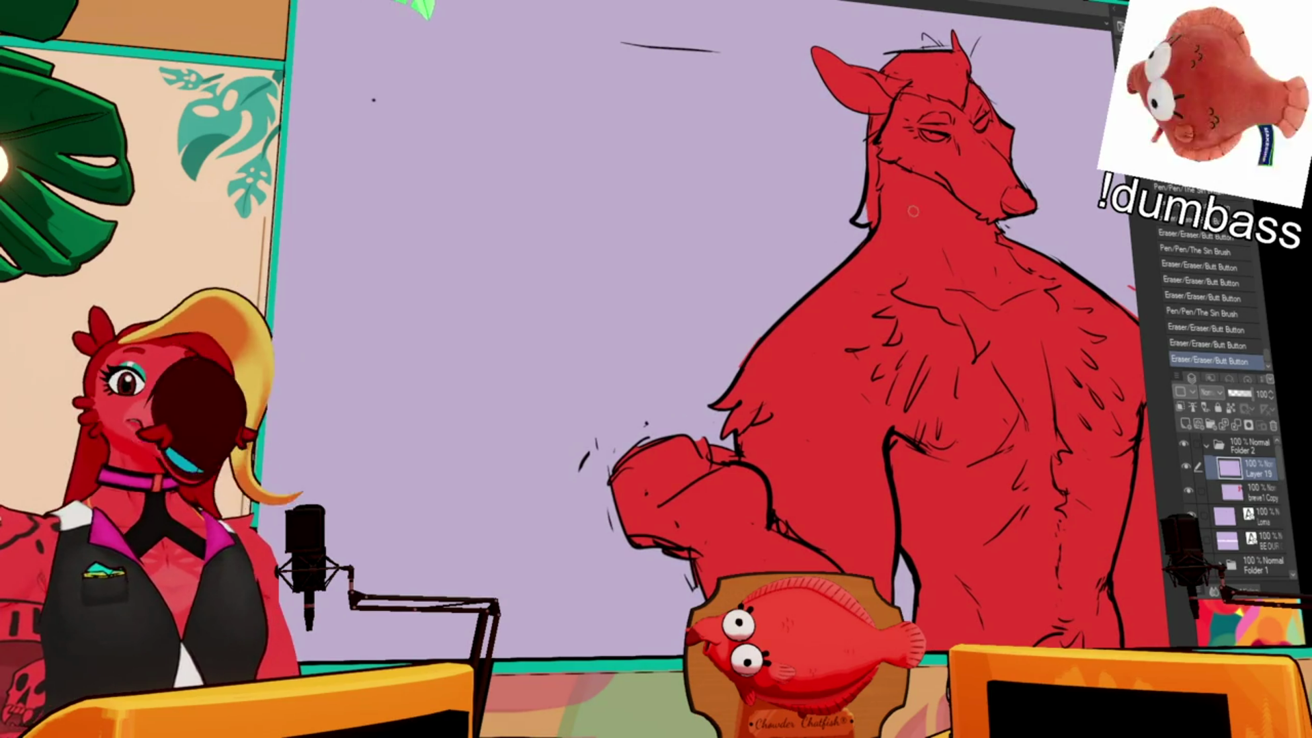
- Undo strokes near the head and ear, then restore the one by the hair with Ctrl+Y
scroll(996, 238, "up", 1)
left_click_drag(872, 137, 869, 198)
key("ctrl+z")
scroll(920, 172, "up", 2)
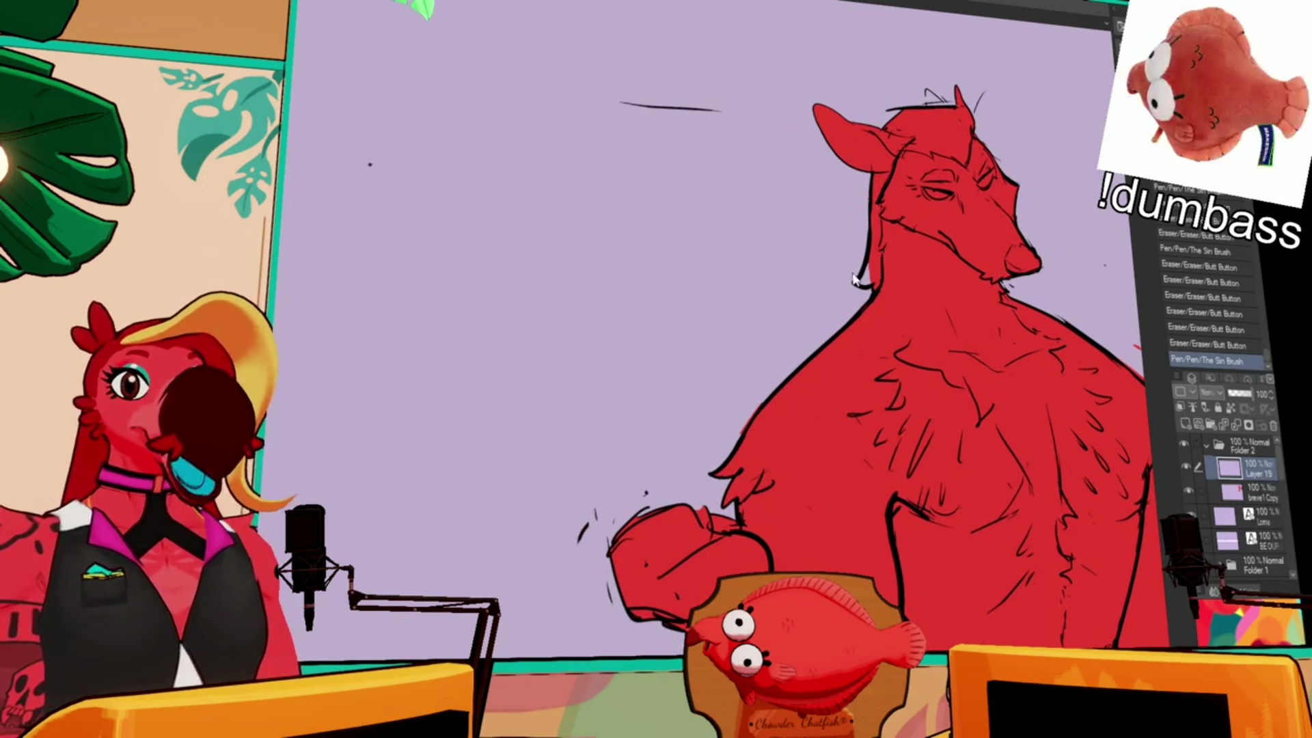
key("ctrl+z")
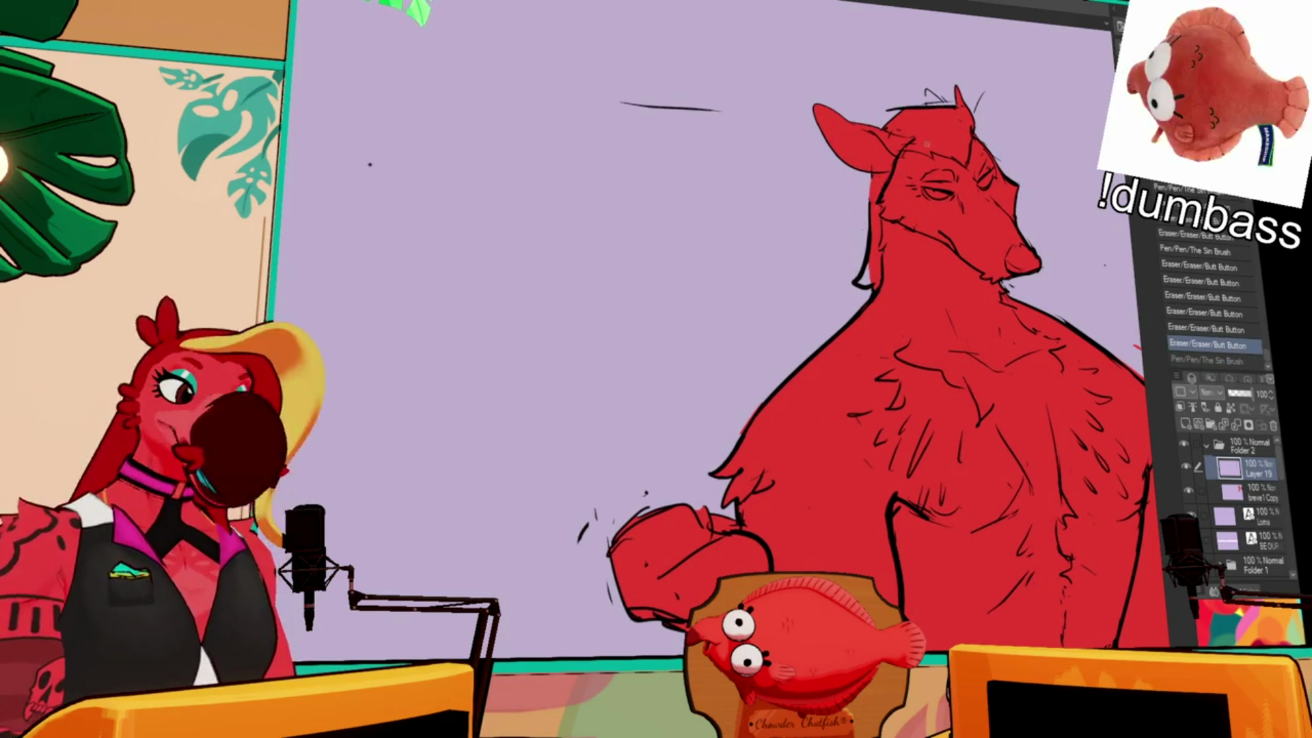
scroll(875, 369, "up", 2)
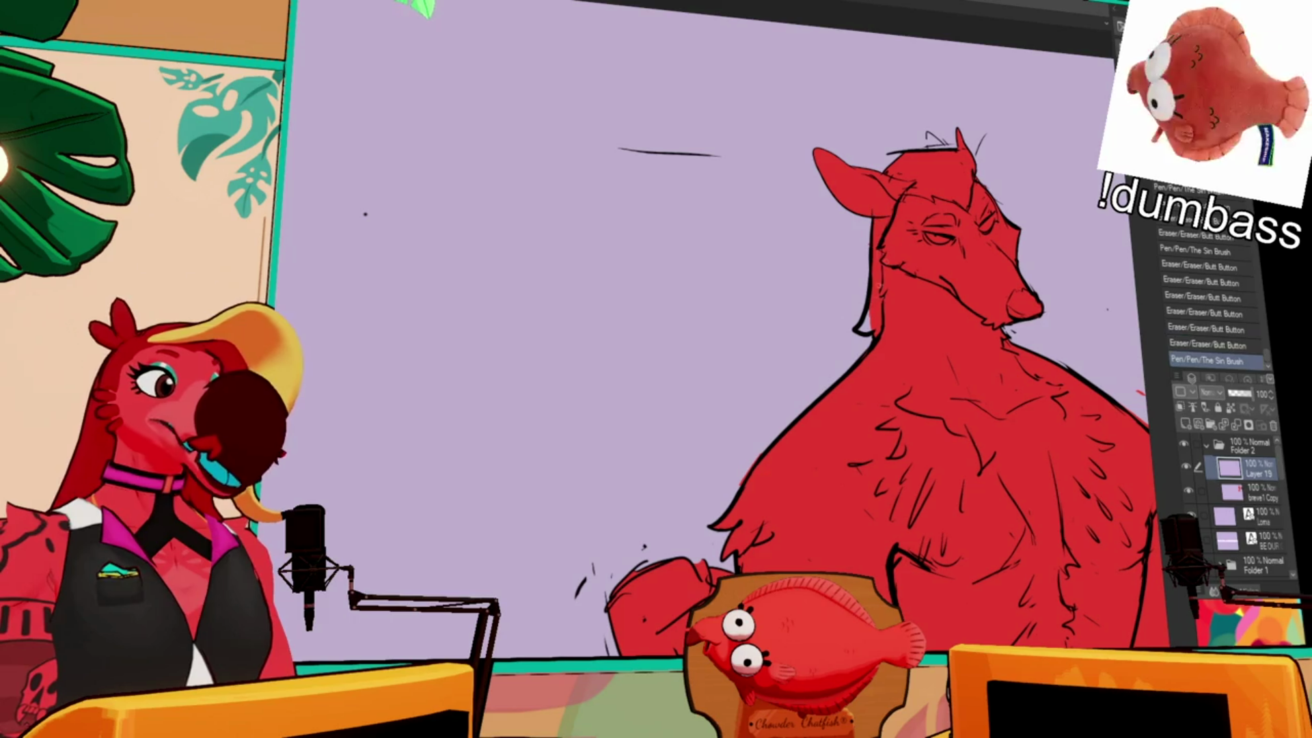
key("ctrl+y")
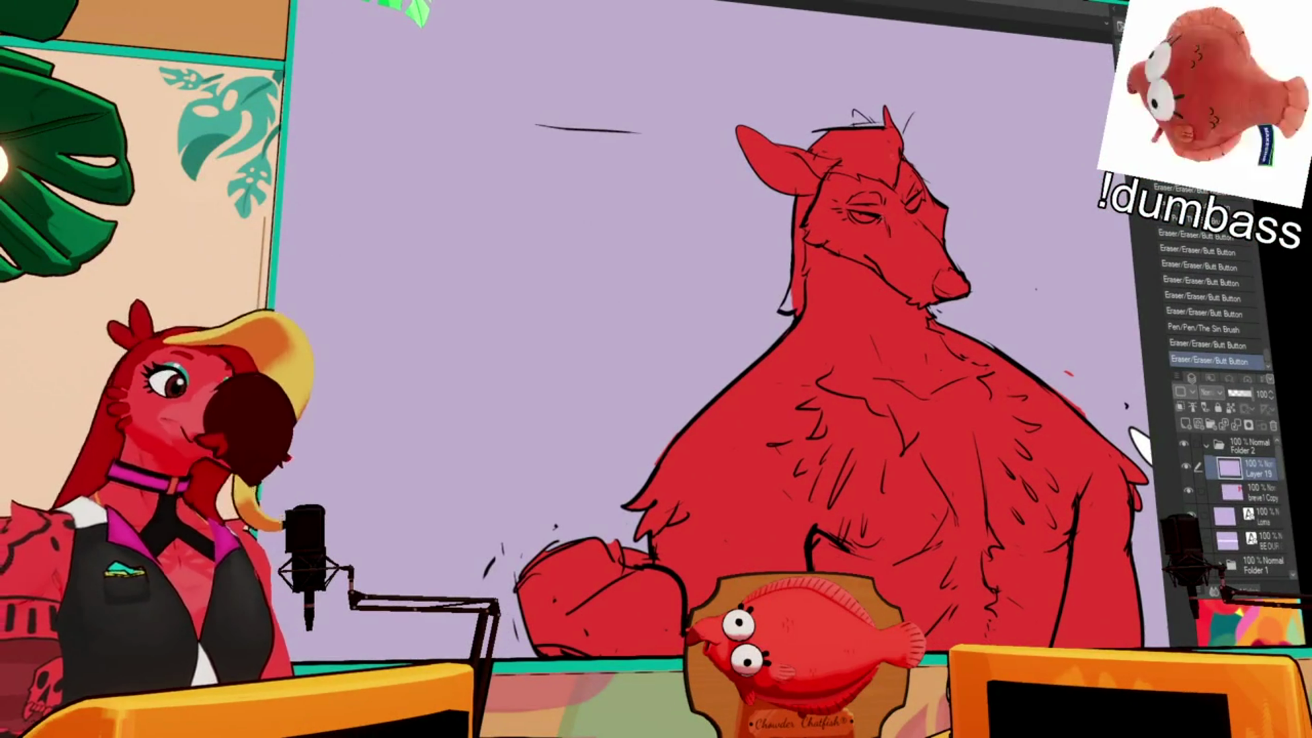
- Draw a small stroke atop the head and undo an eraser pass near it
scroll(724, 383, "up", 5)
left_click_drag(803, 284, 823, 304)
key("ctrl+z")
key("ctrl+y")
key("ctrl+z")
key("ctrl+y")
mouse_move(817, 277)
left_mouse_down()
mouse_move(835, 257)
mouse_move(839, 288)
mouse_move(886, 284)
mouse_move(893, 313)
left_mouse_up()
key("ctrl+z")
- Erase stray ear-tip marks, keep its dark outline, and add a small dot beside the head
scroll(900, 237, "up", 1)
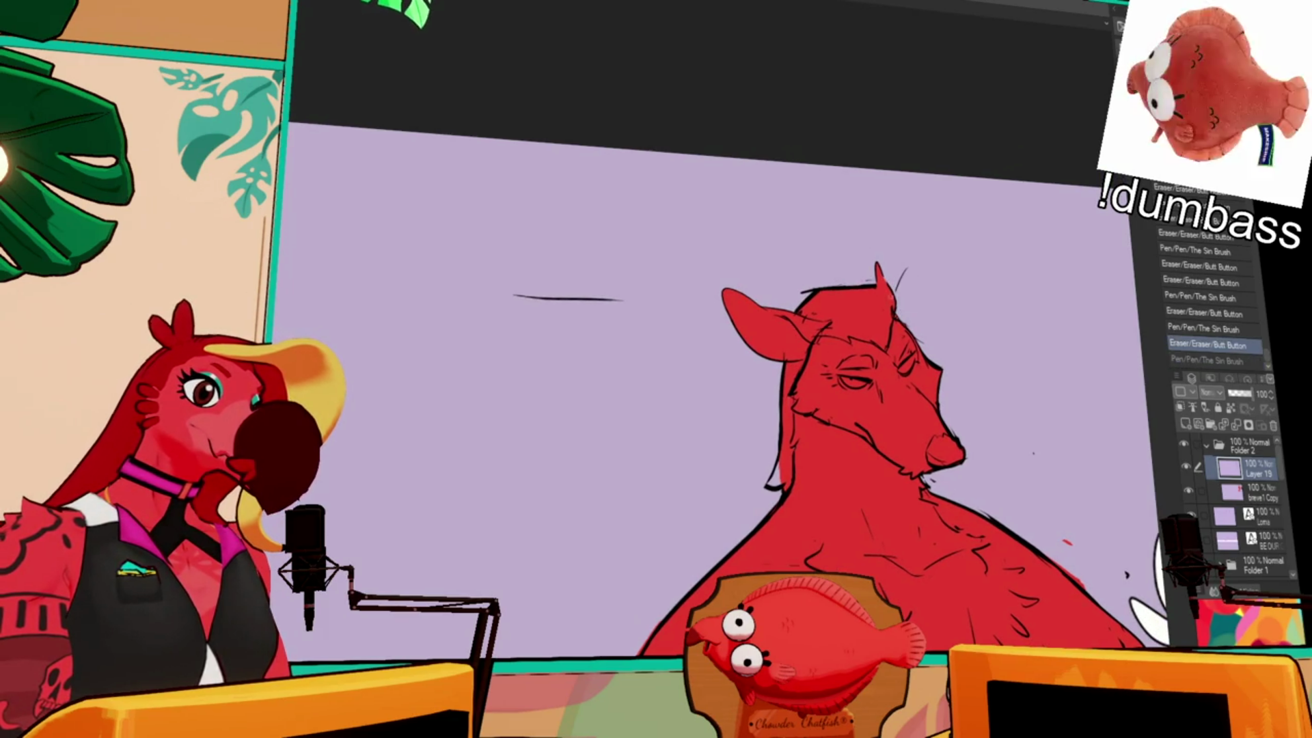
mouse_move(874, 256)
left_mouse_down()
mouse_move(883, 277)
mouse_move(862, 266)
mouse_move(875, 285)
left_mouse_up()
key("ctrl+z")
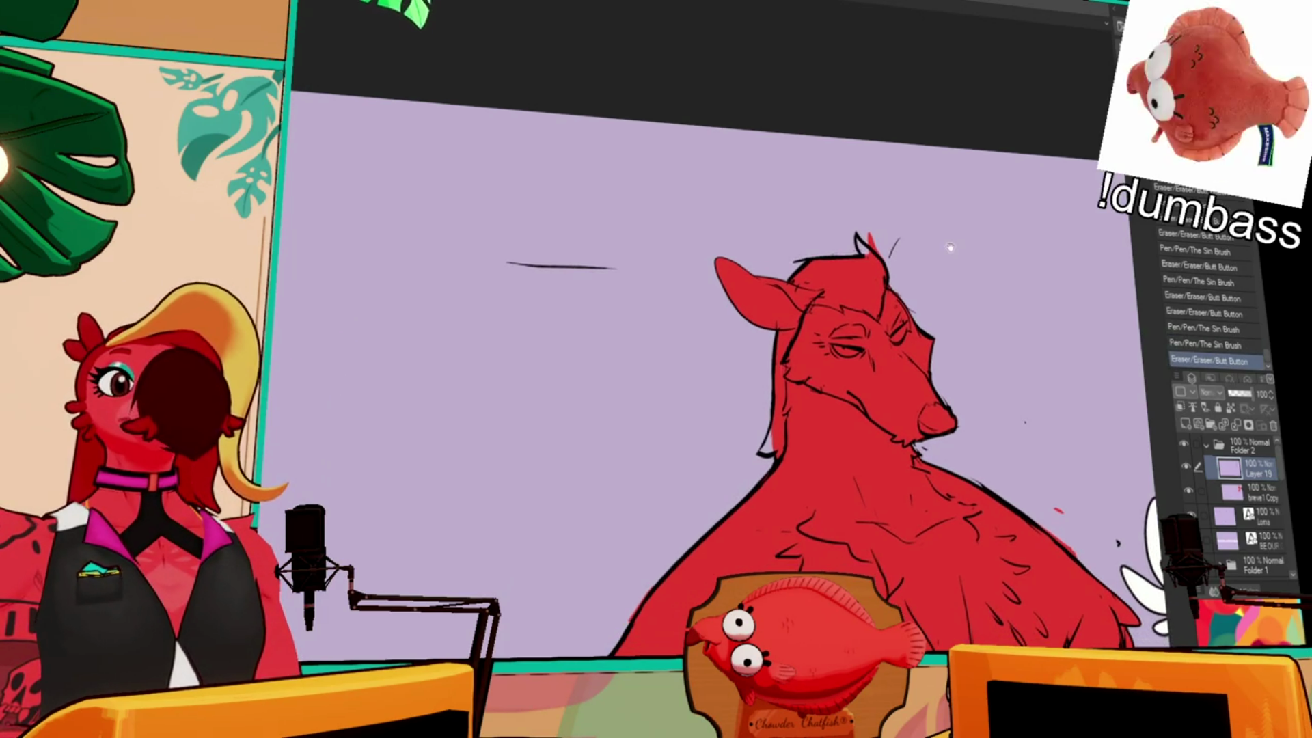
mouse_move(887, 257)
left_mouse_down()
mouse_move(900, 237)
mouse_move(889, 281)
left_mouse_up()
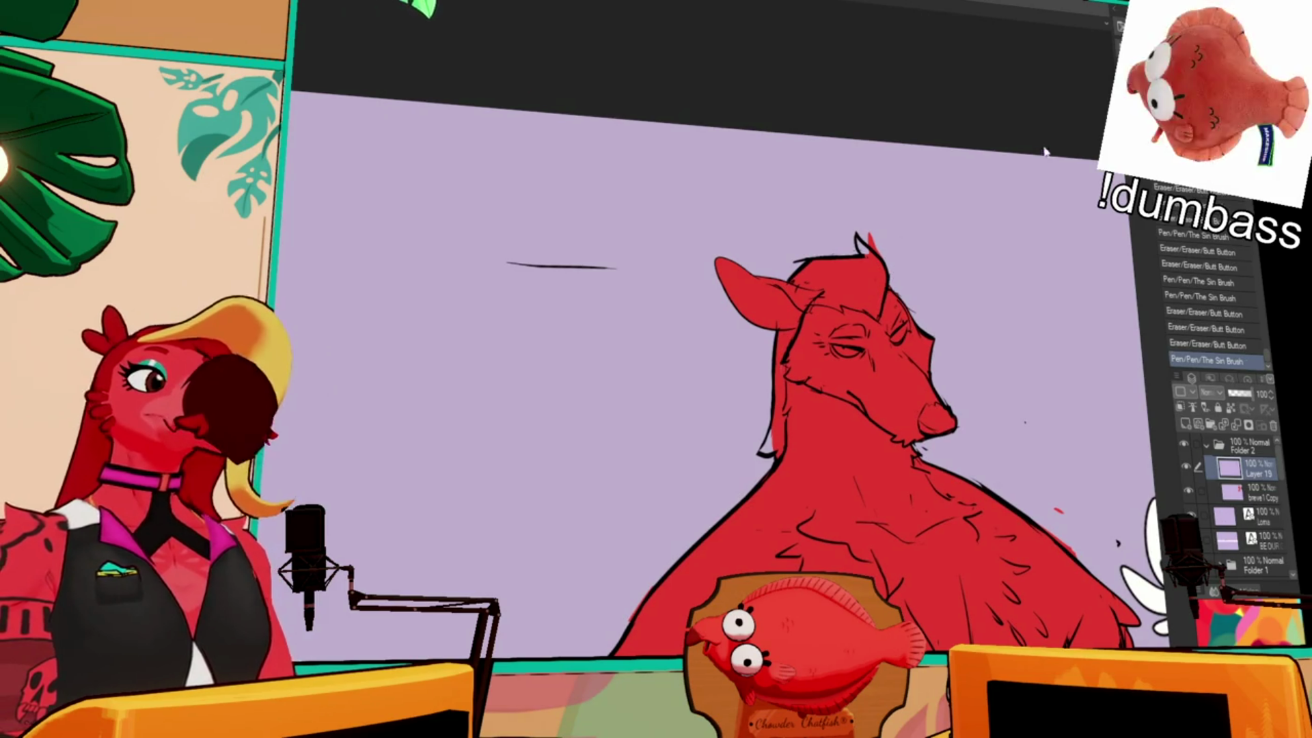
left_click(1008, 203)
left_click_drag(867, 233, 872, 250)
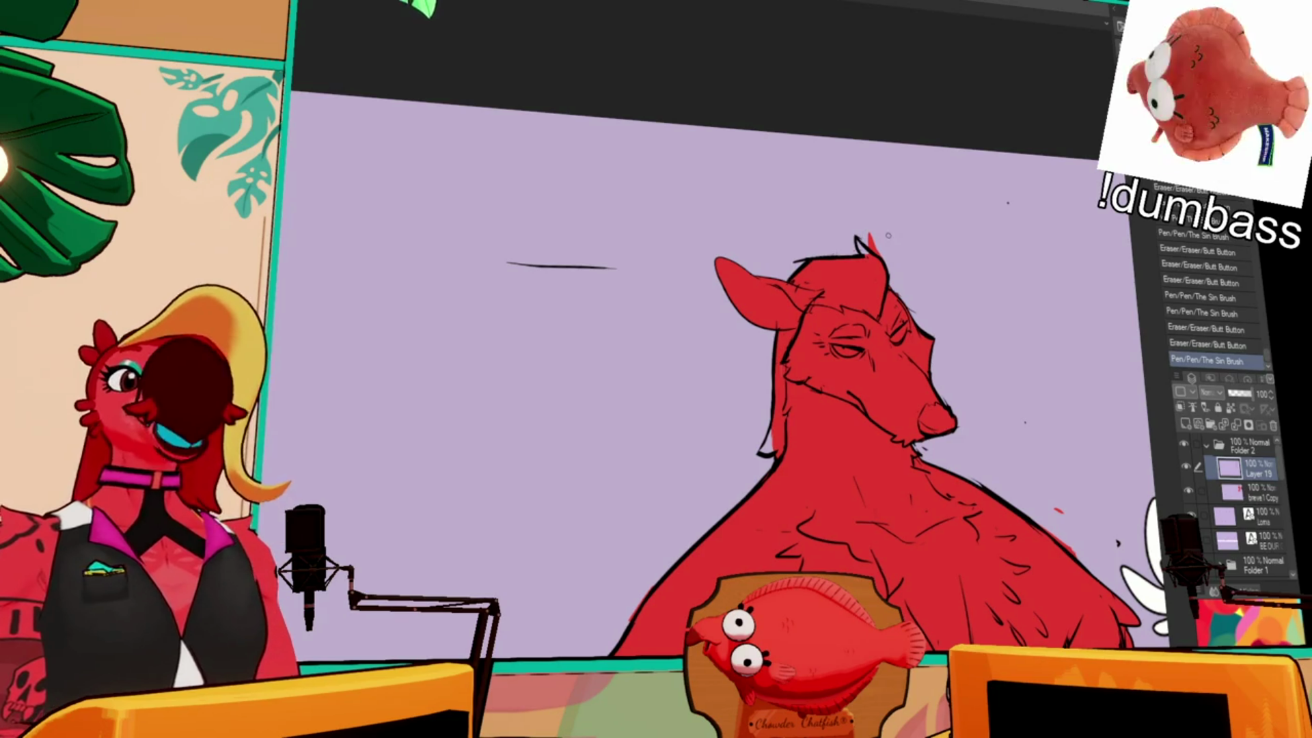